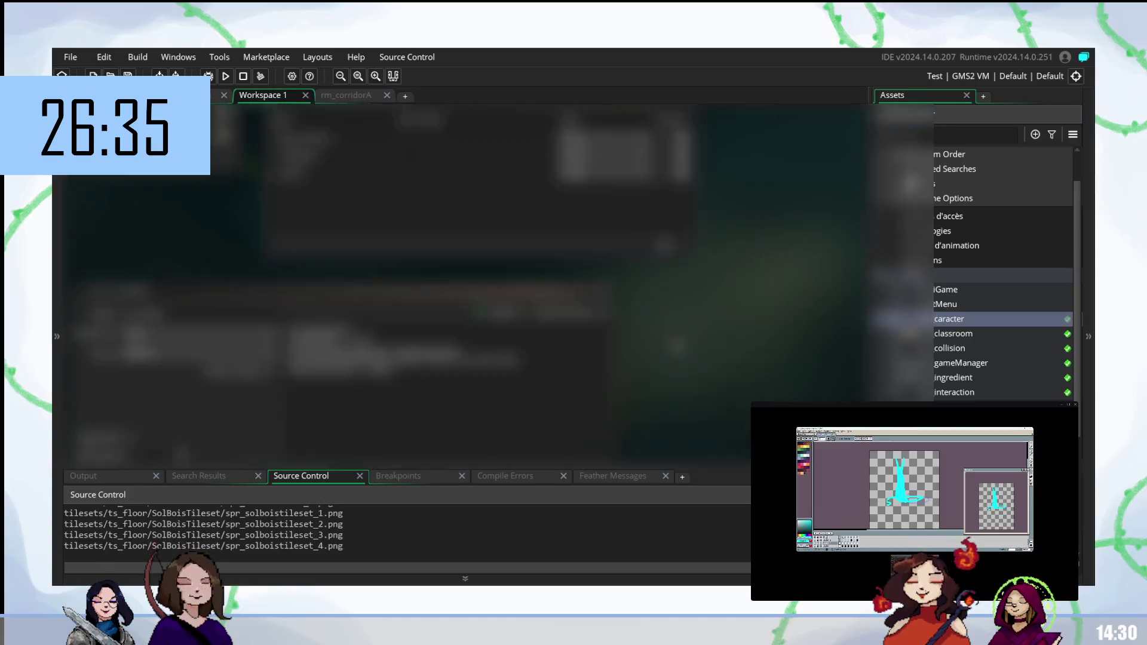
Step: Look over obj_caracter's code, briefly check the gameManager object, then return to the character code
scroll(418, 284, "down", 5)
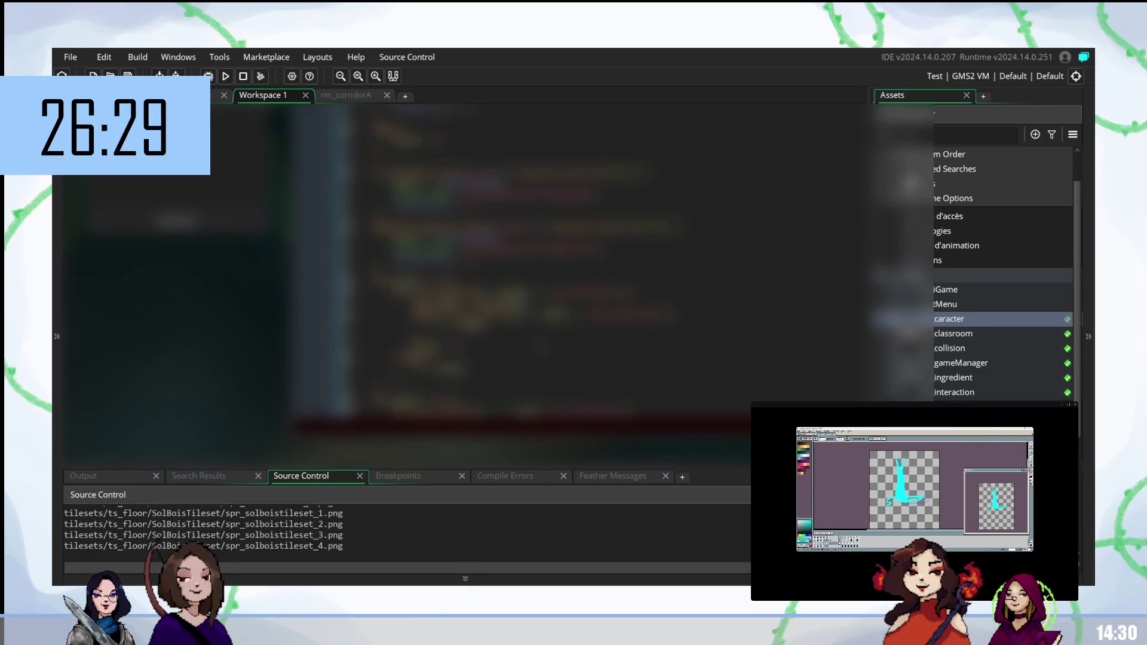
scroll(478, 269, "down", 4)
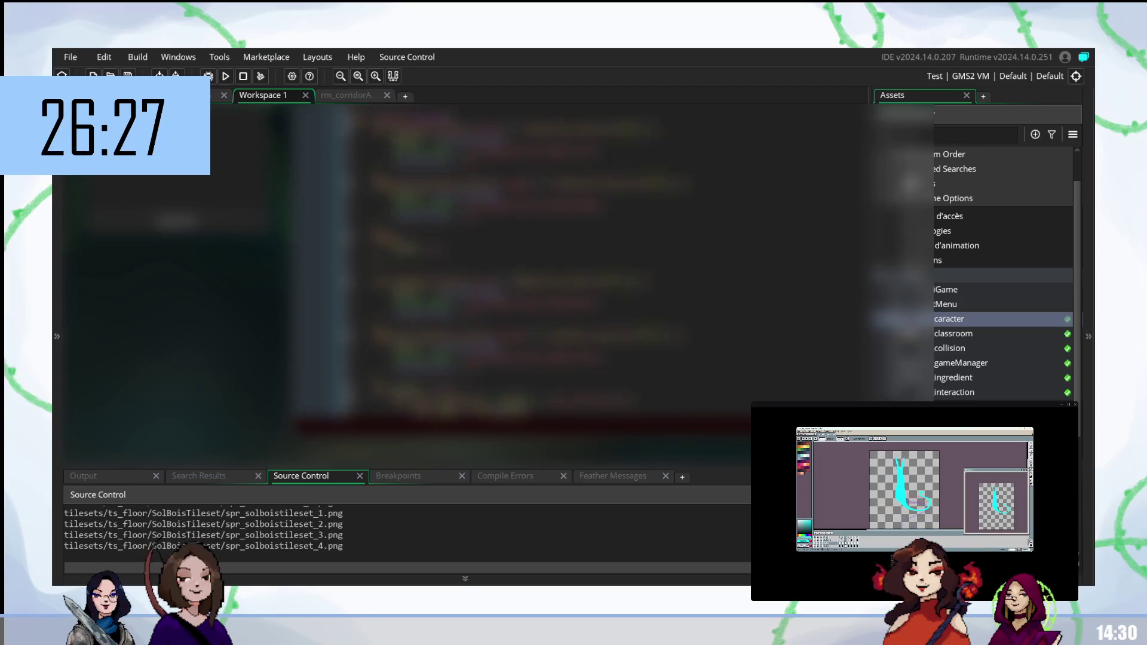
scroll(514, 263, "down", 3)
mouse_move(538, 305)
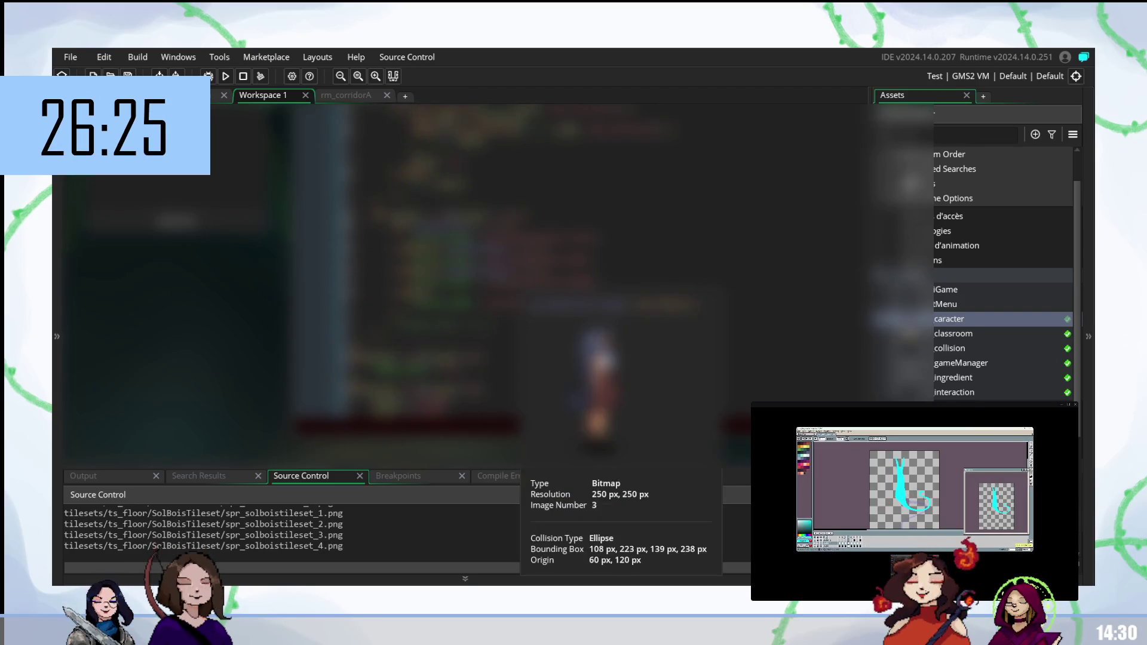
scroll(478, 269, "down", 4)
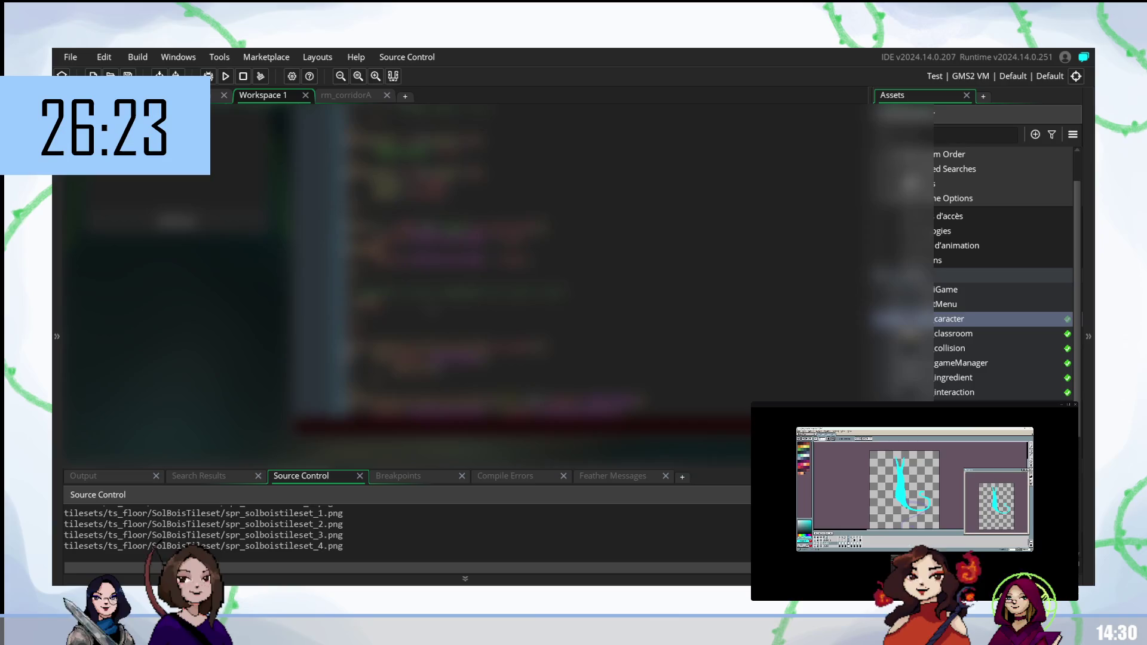
left_click(537, 303)
left_click(537, 318)
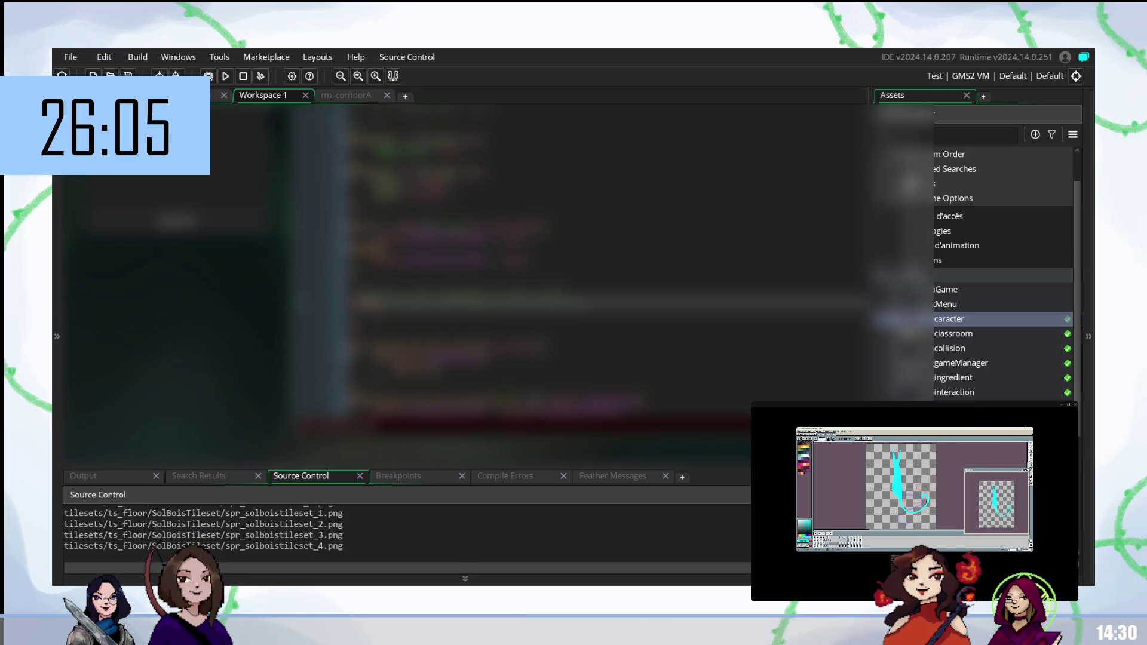
left_click(388, 317)
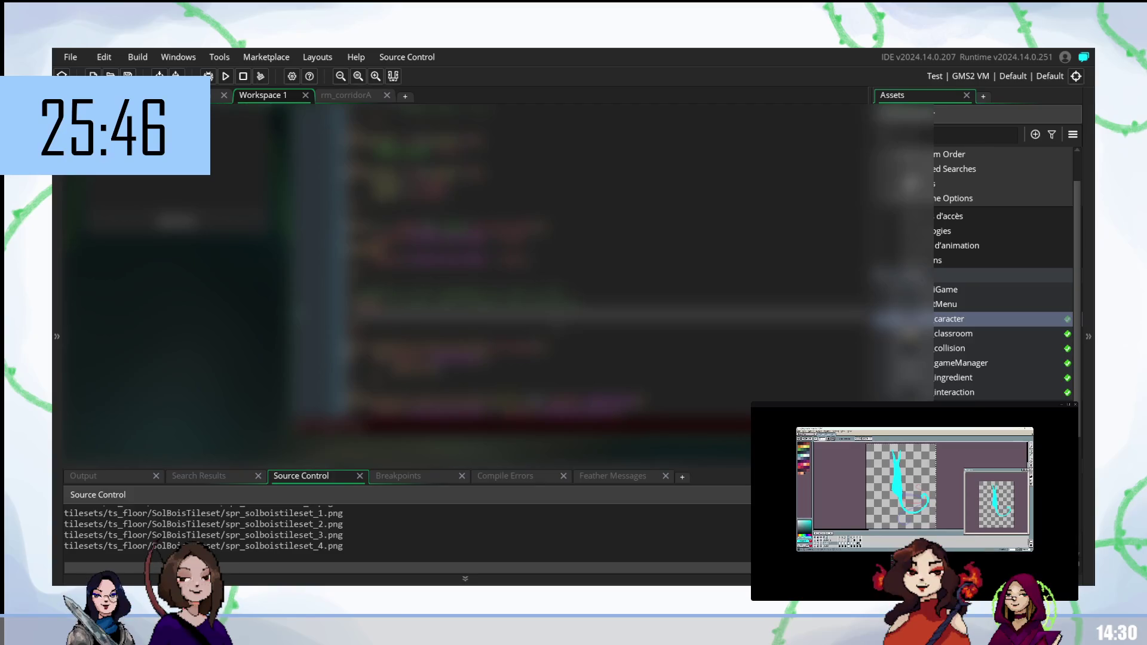
scroll(609, 269, "down", 3)
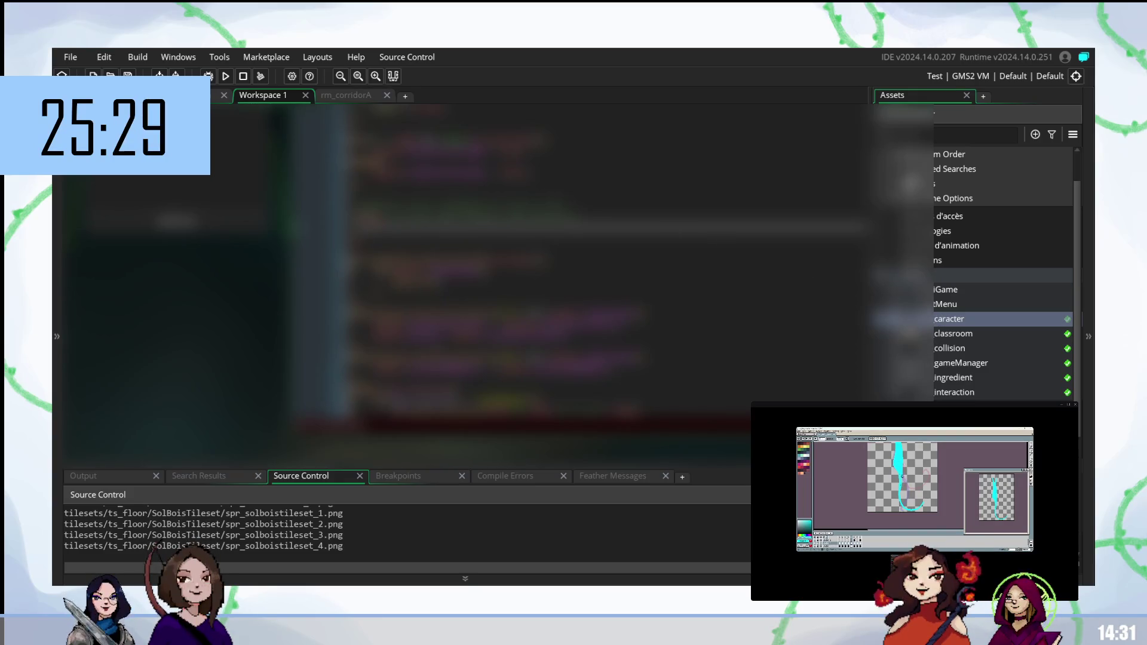
scroll(478, 281, "up", 5)
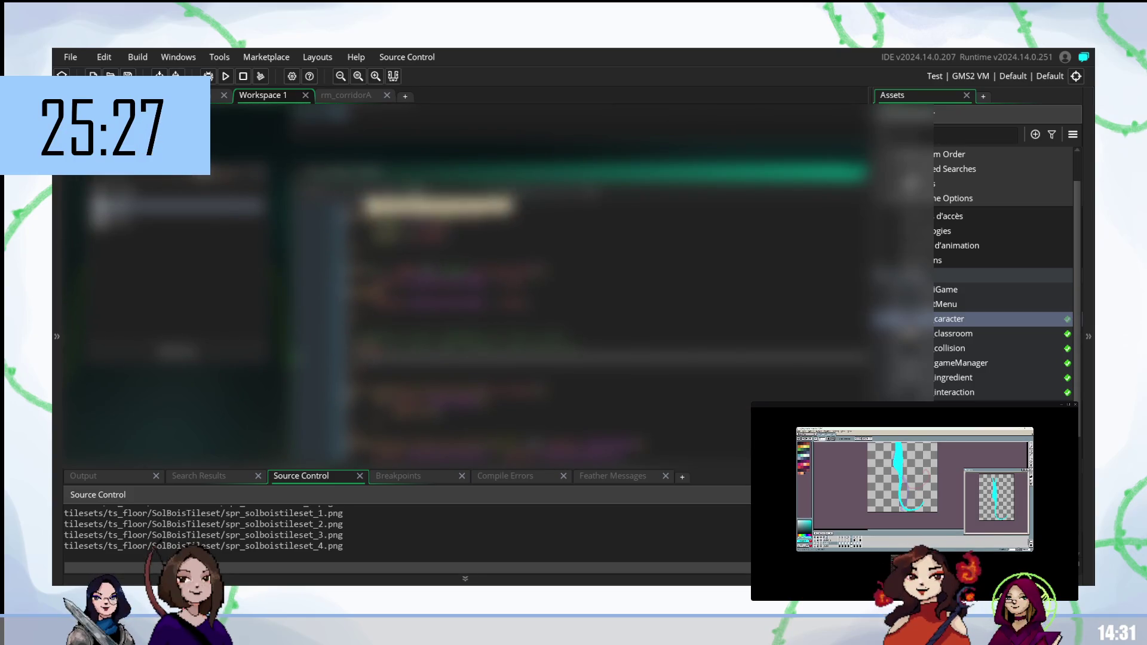
double_click(956, 365)
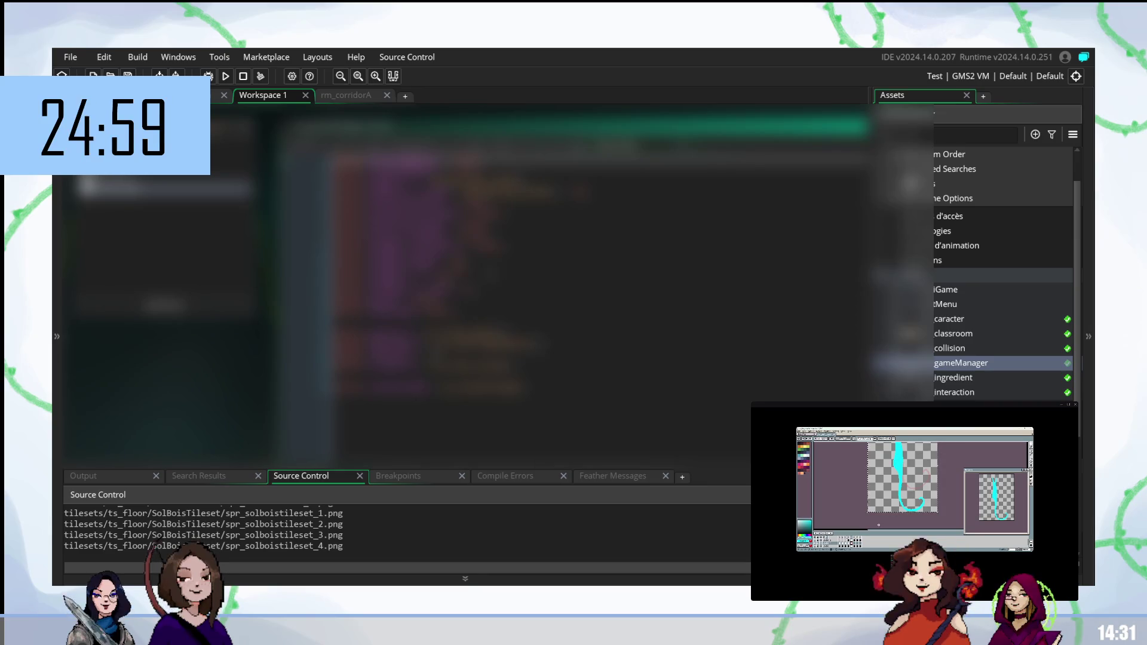
double_click(946, 320)
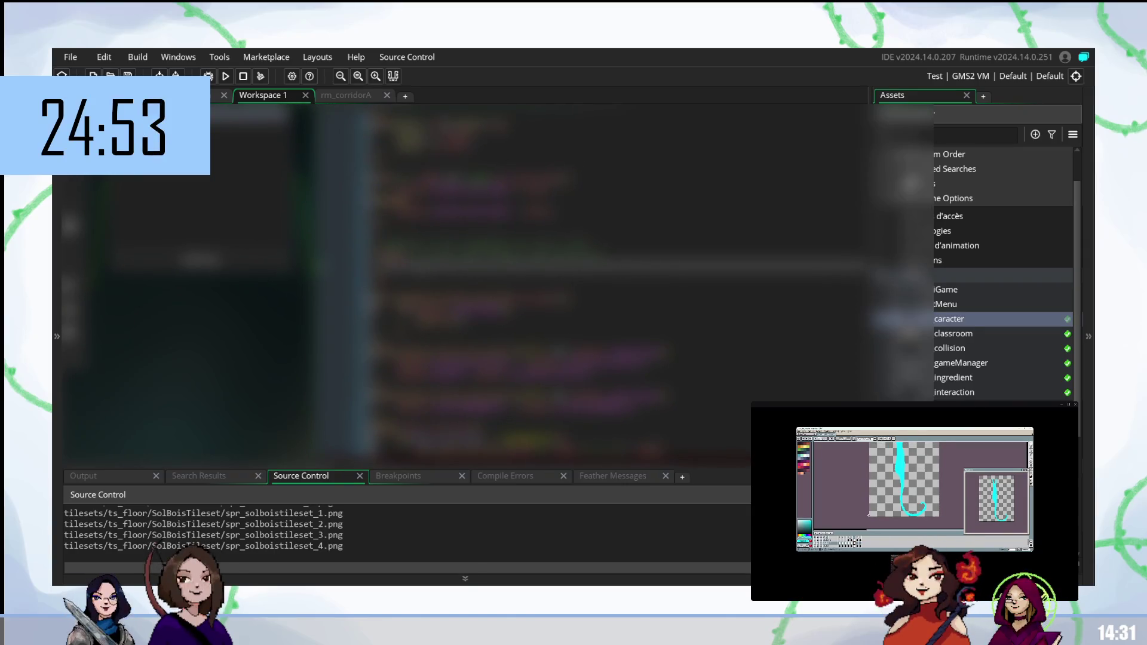
Step: Insert a new line in obj_caracter's code holding a highscore_value call from autocomplete
left_click(478, 252)
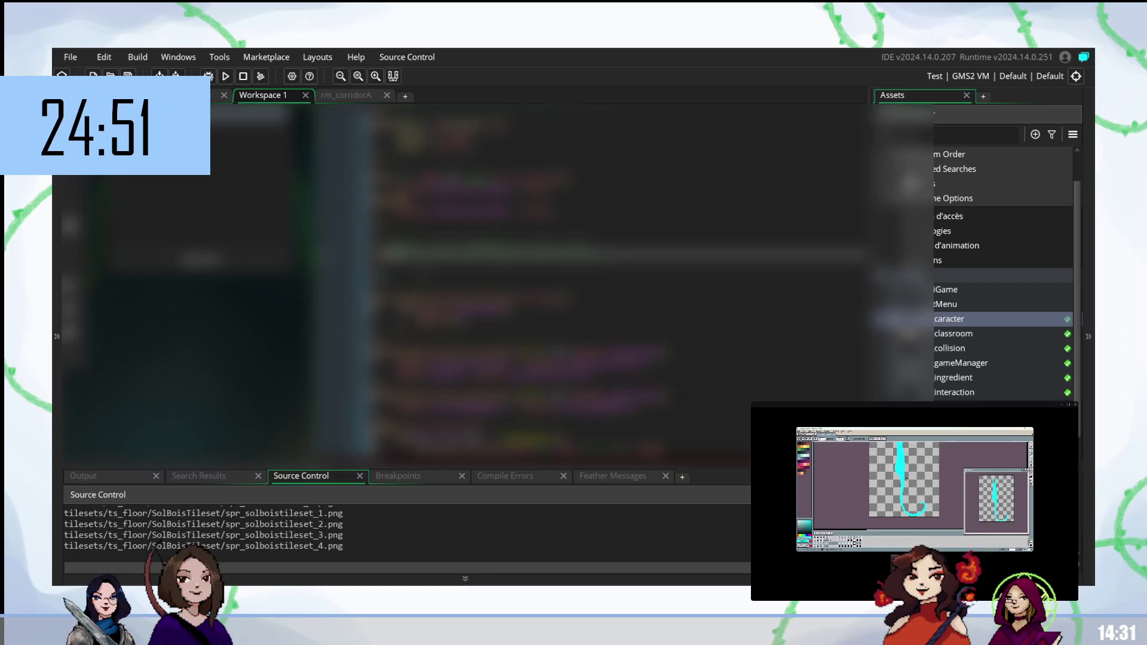
left_click(478, 270)
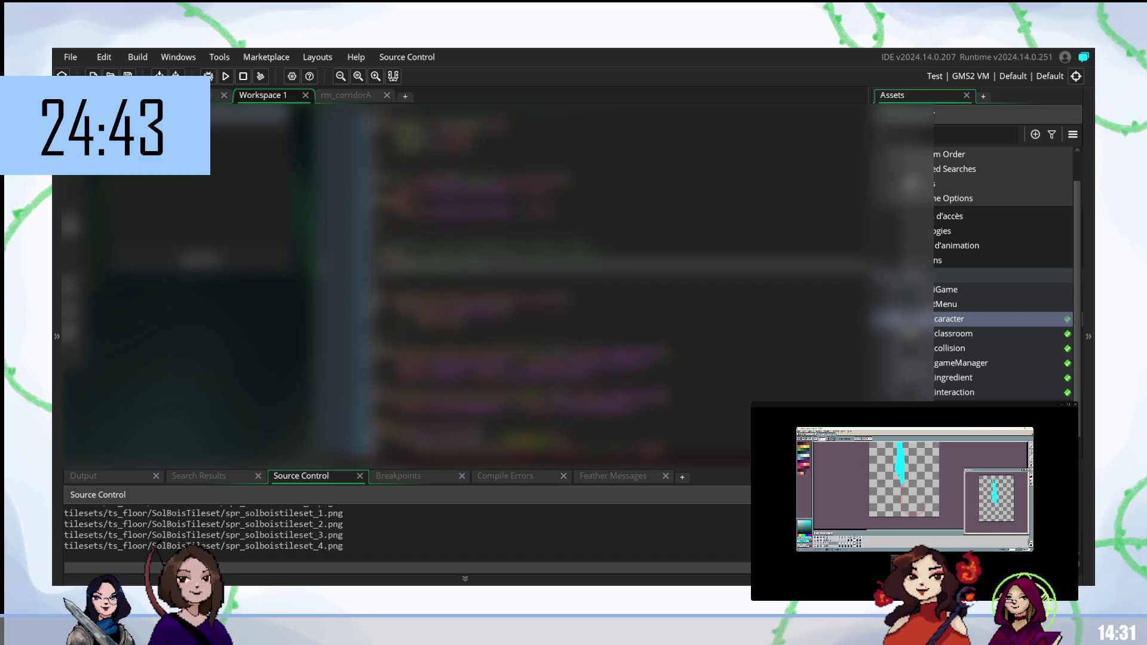
key("Return")
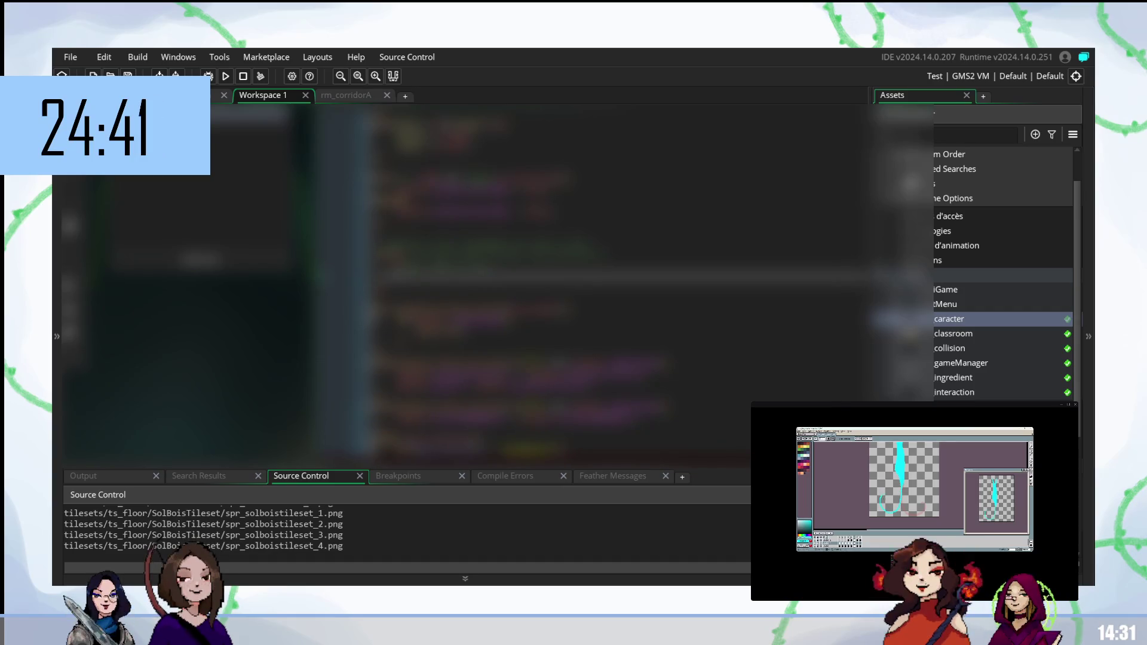
type("cam")
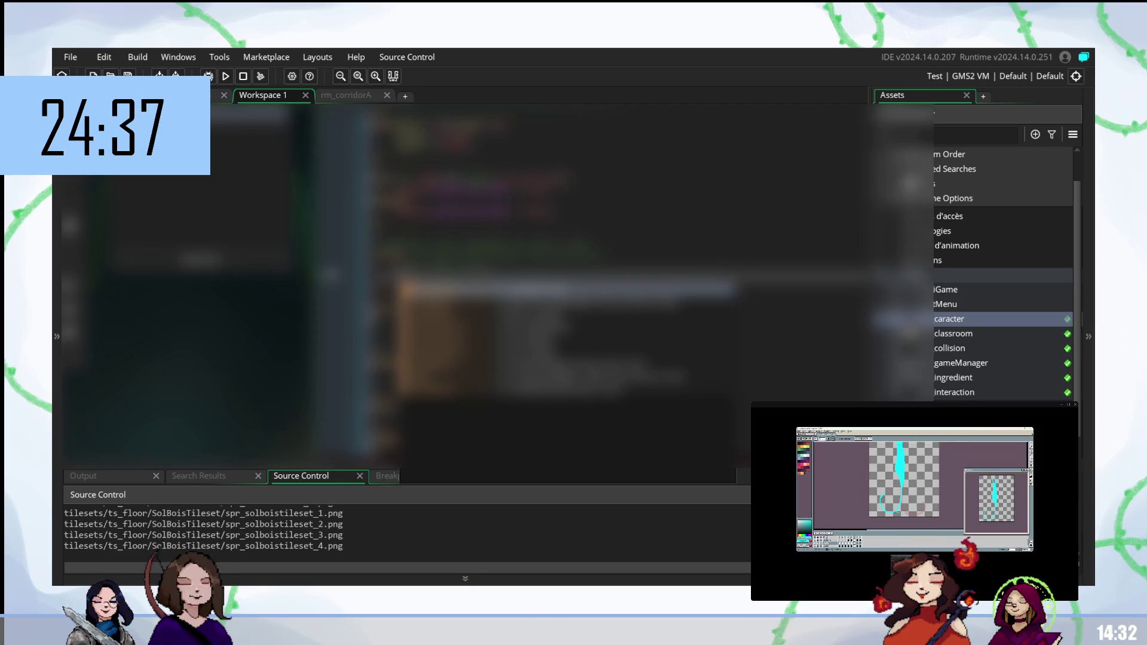
key("Return")
type("h")
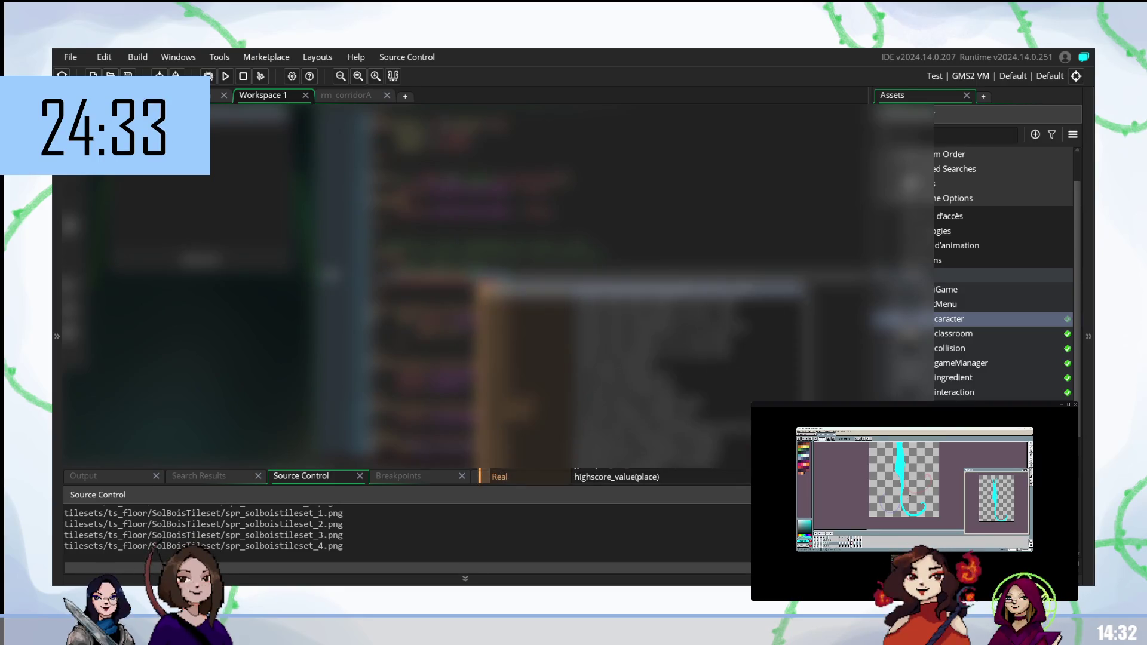
type("p")
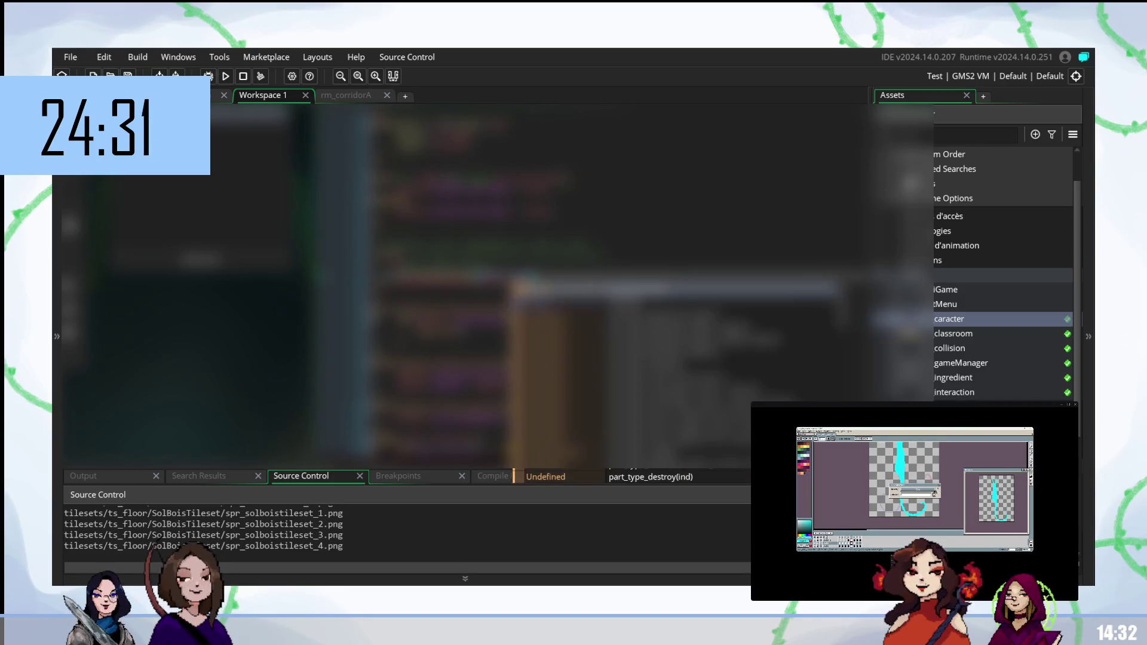
key("BackSpace")
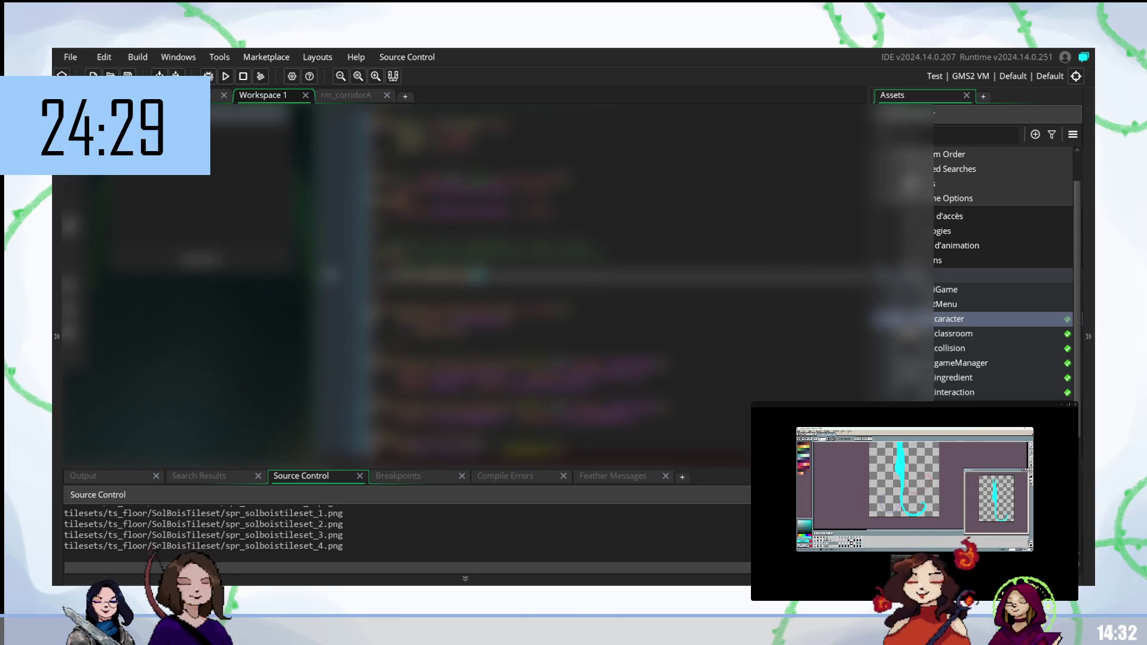
type("ap")
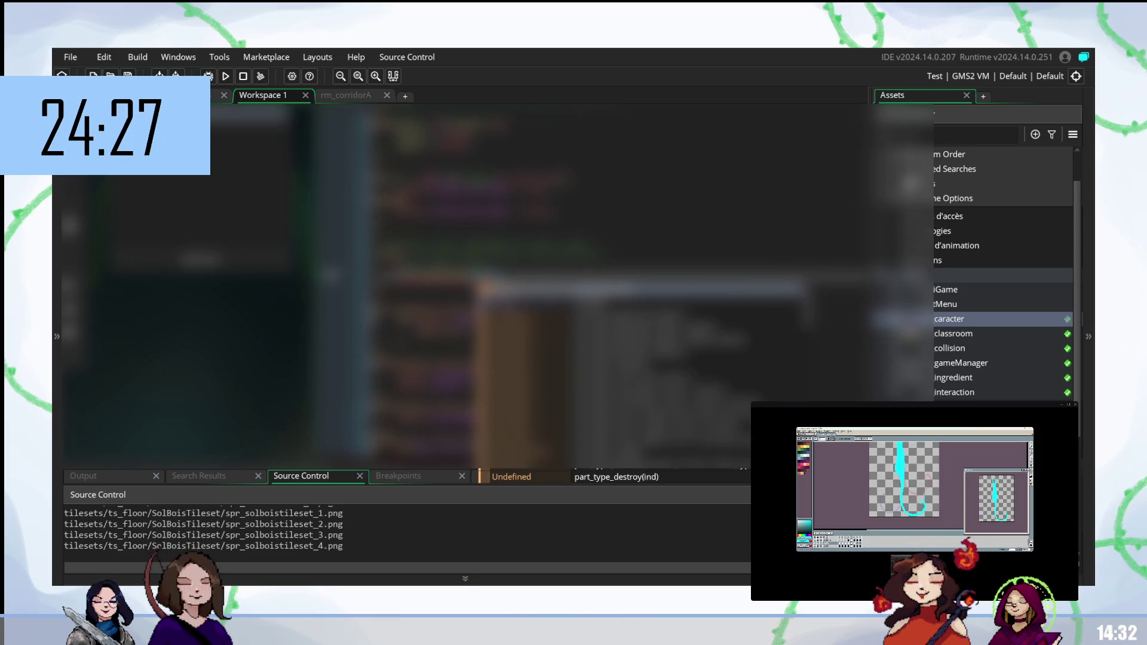
key("Escape")
type("h")
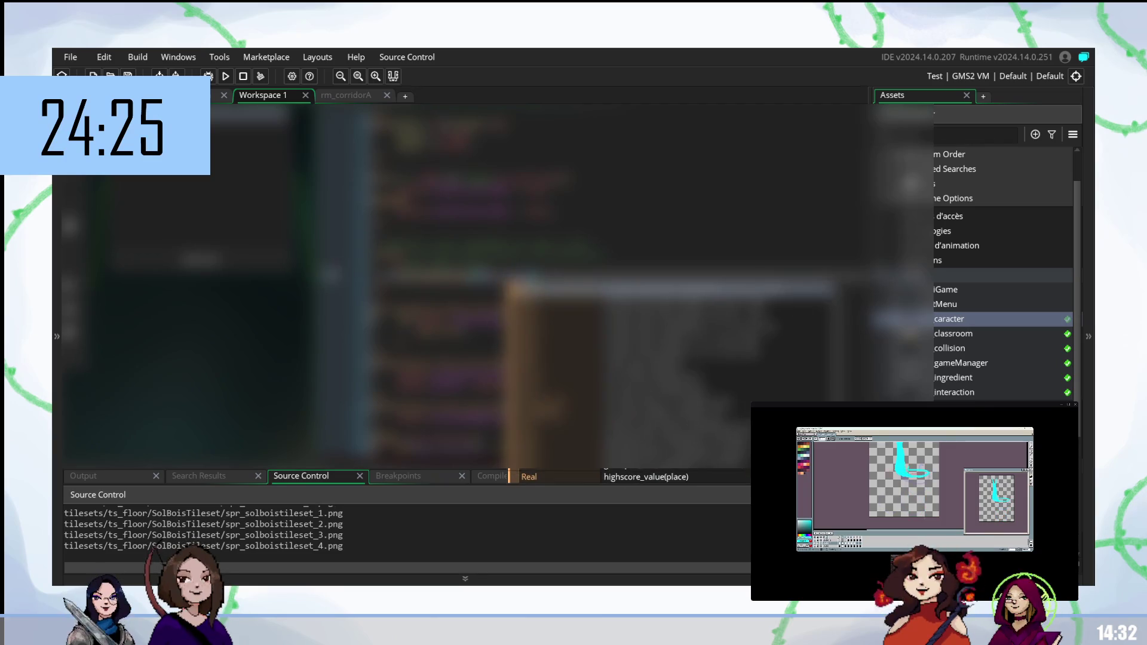
key("Return")
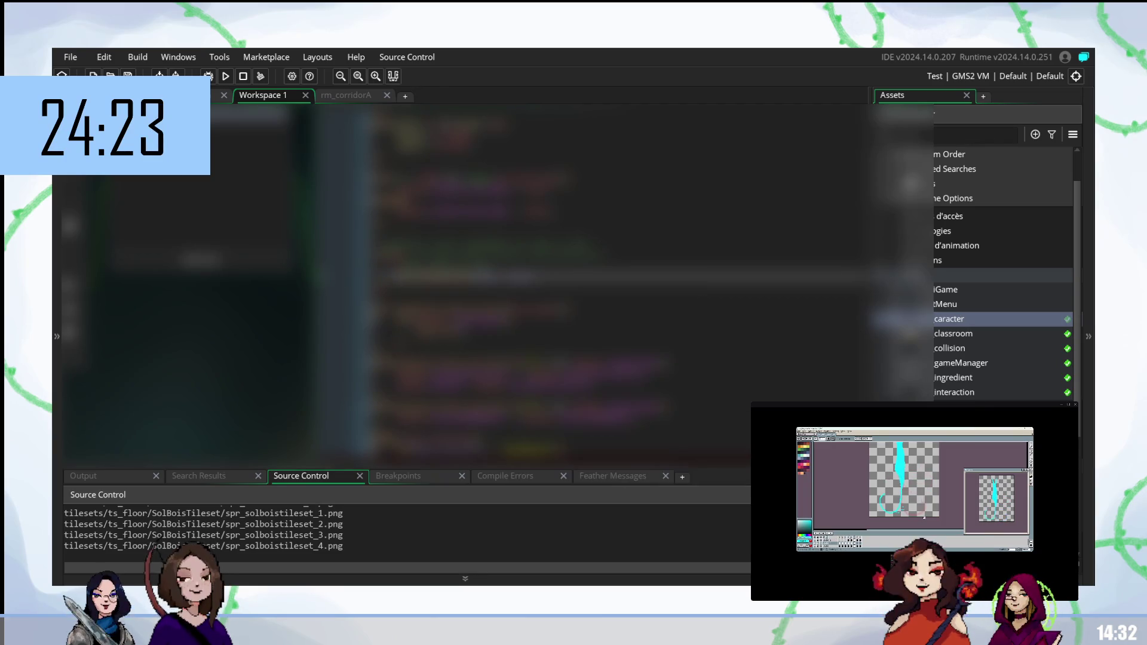
left_click(537, 262)
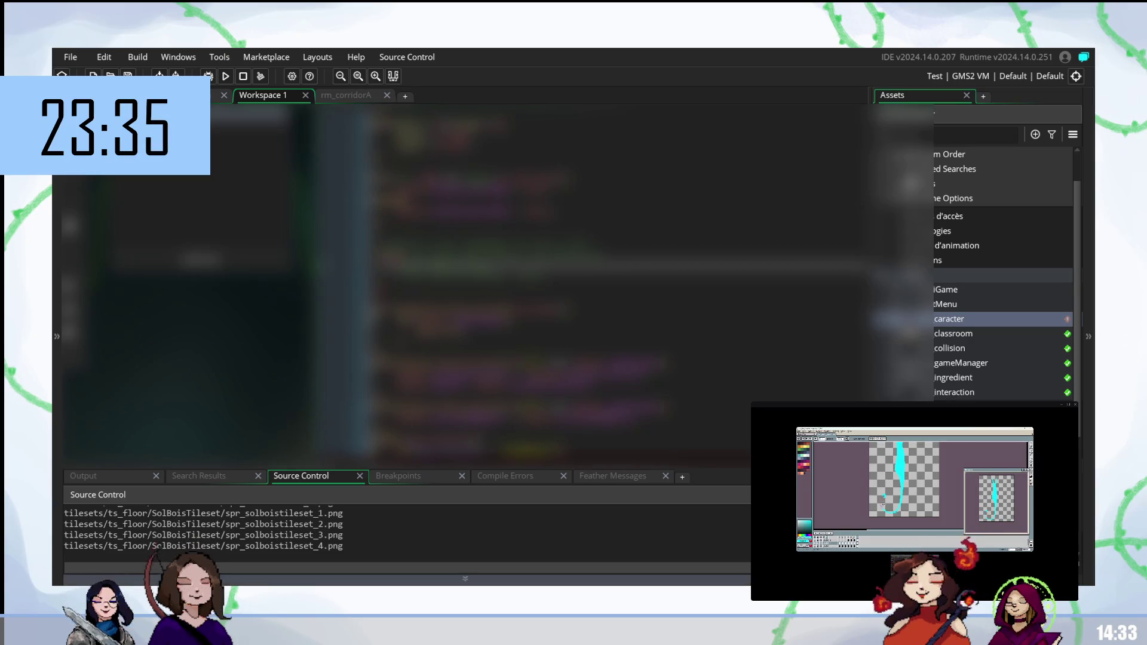
scroll(616, 281, "down", 5)
scroll(616, 281, "down", 2)
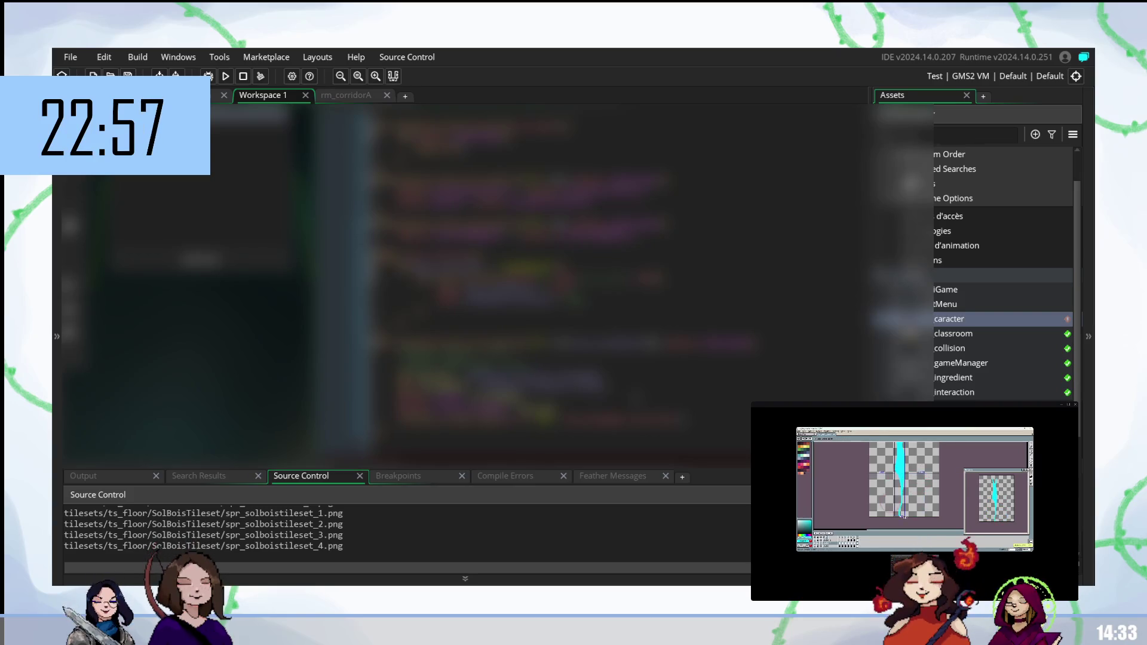
Step: Remove the unneeded line beside the key-press check in obj_caracter's code
mouse_move(544, 388)
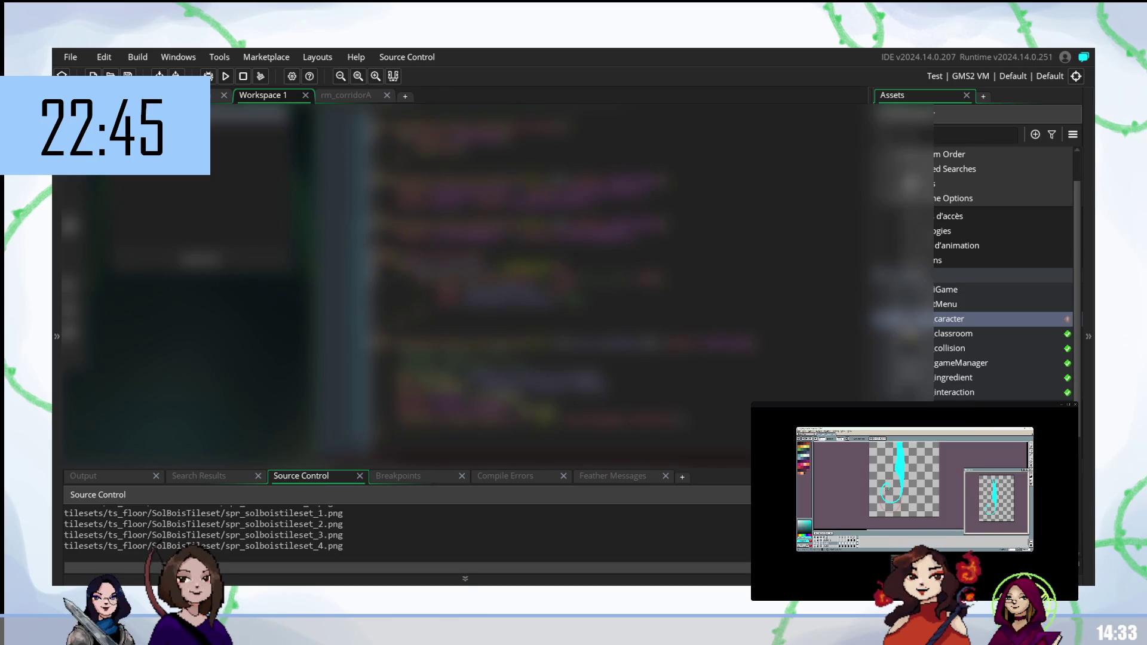
scroll(621, 287, "up", 5)
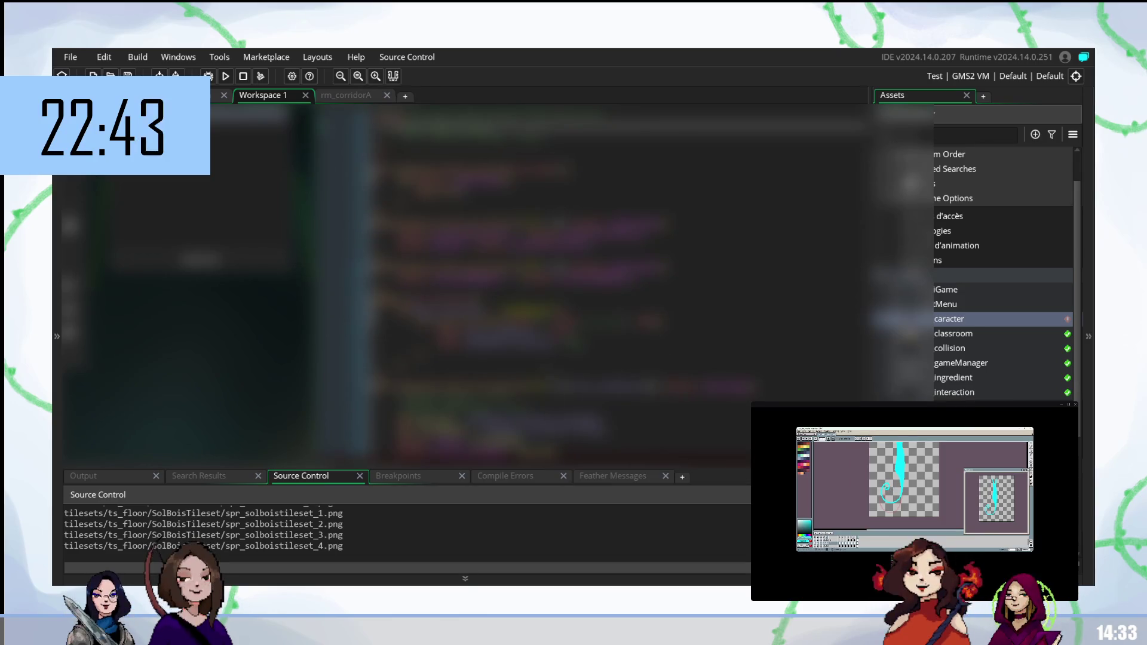
scroll(621, 287, "down", 2)
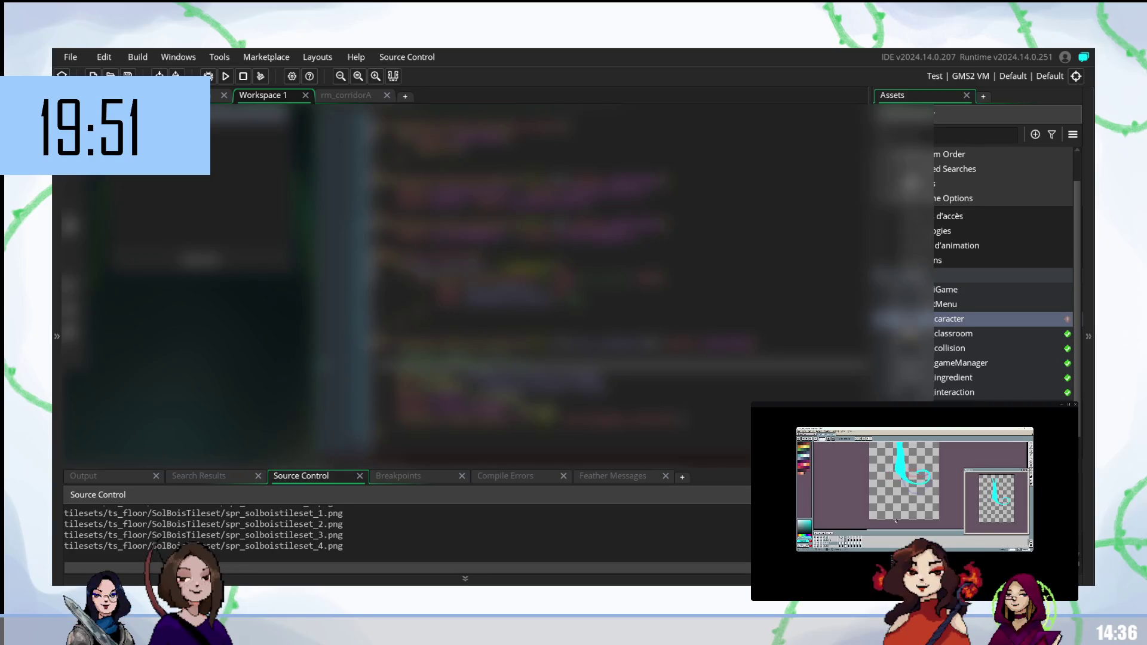
scroll(517, 285, "up", 5)
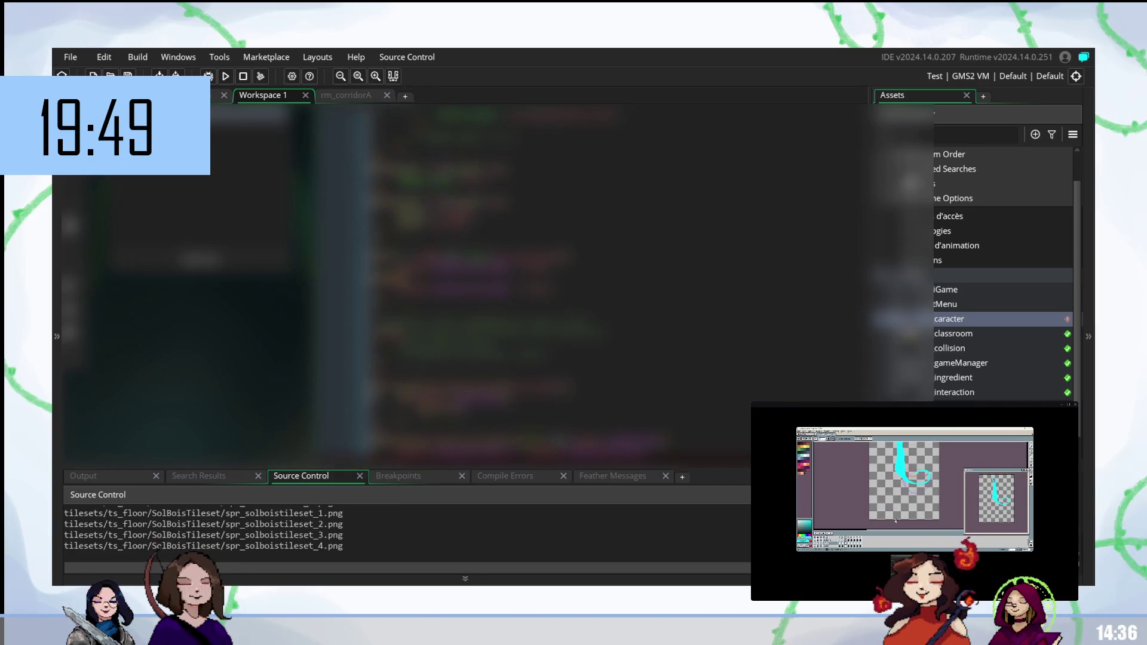
key("Up")
key("Up")
key("Up")
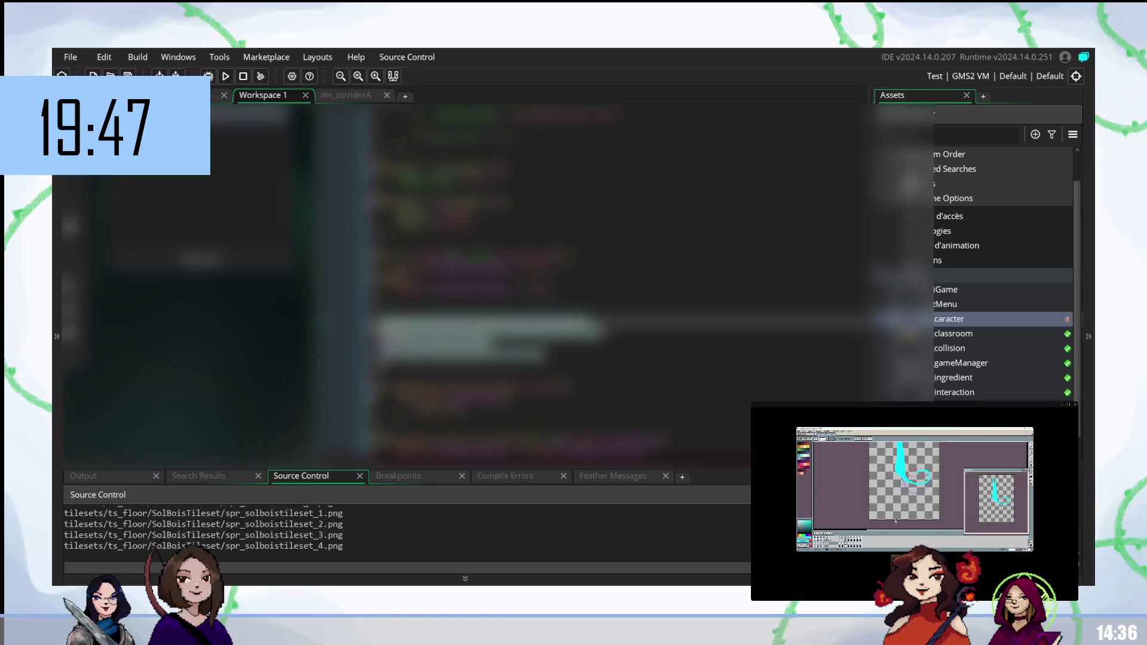
key("Escape")
key("Up")
key("shift+End")
key("BackSpace")
key("BackSpace")
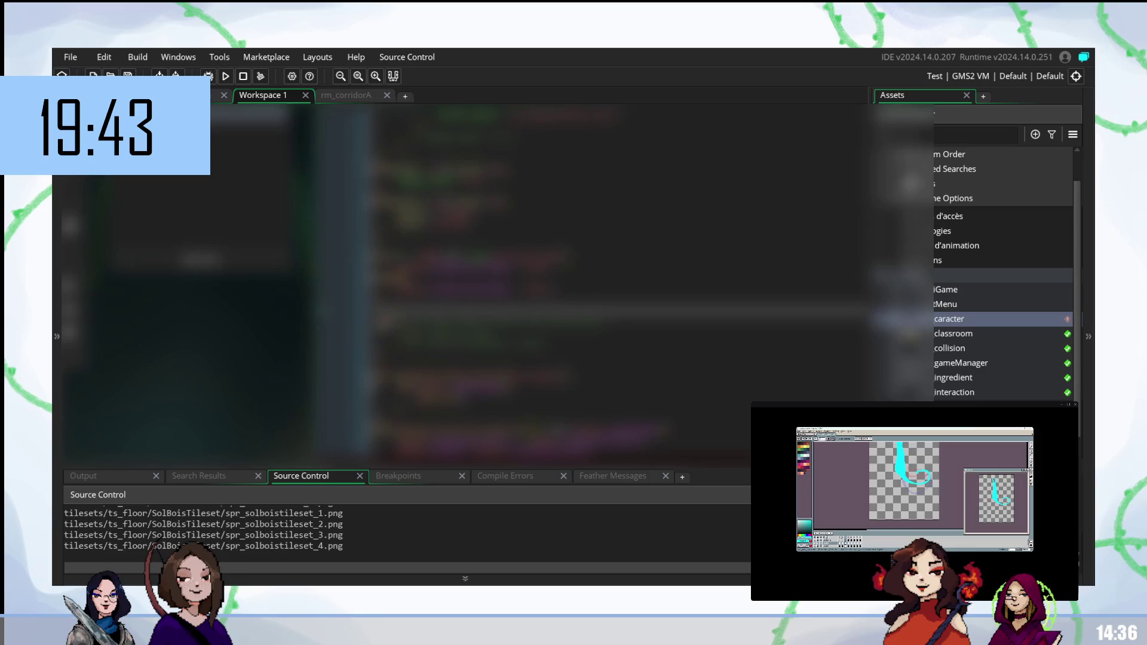
key("shift+Up")
key("shift+Up")
key("shift+Up")
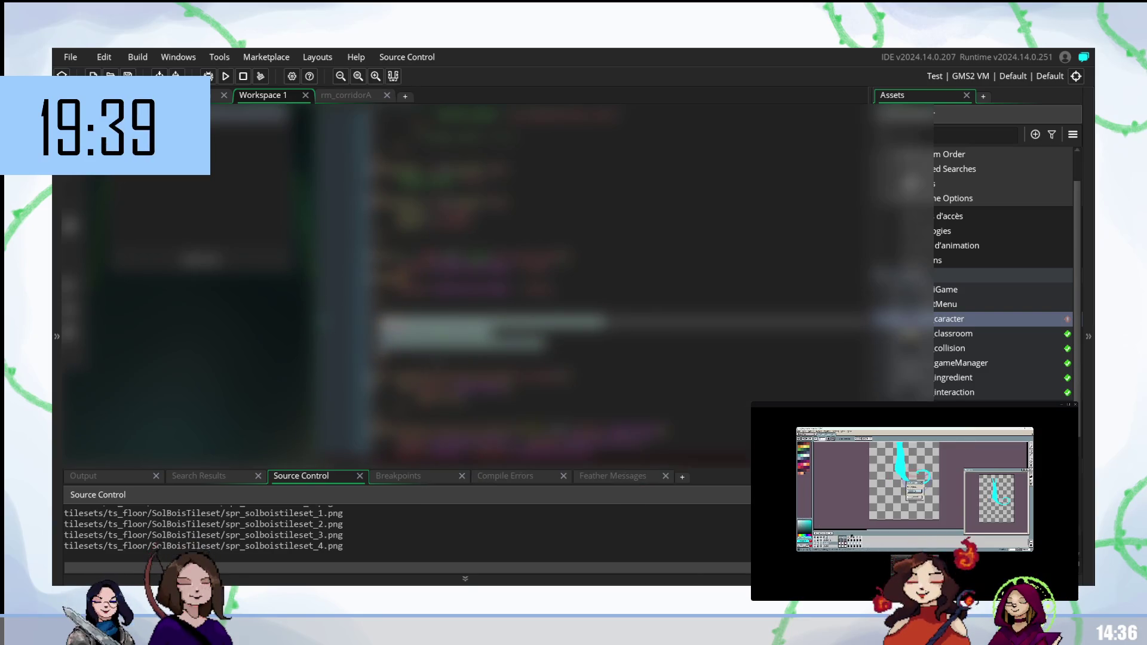
left_click(394, 353)
key("shift+Up")
key("shift+Up")
key("shift+Up")
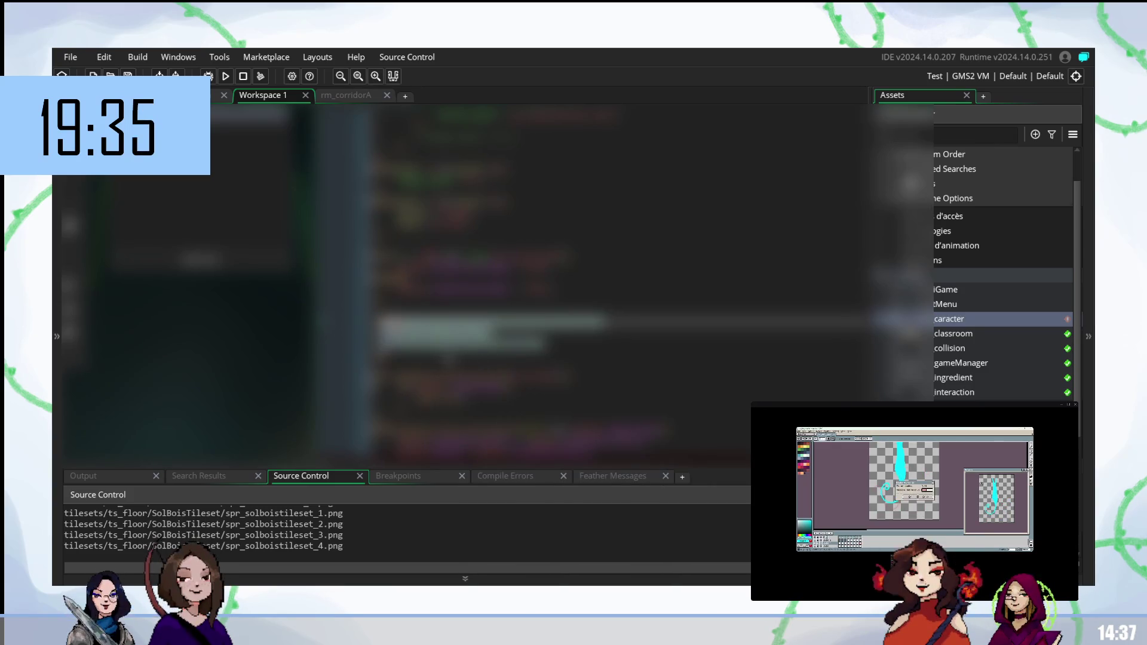
left_click(418, 354)
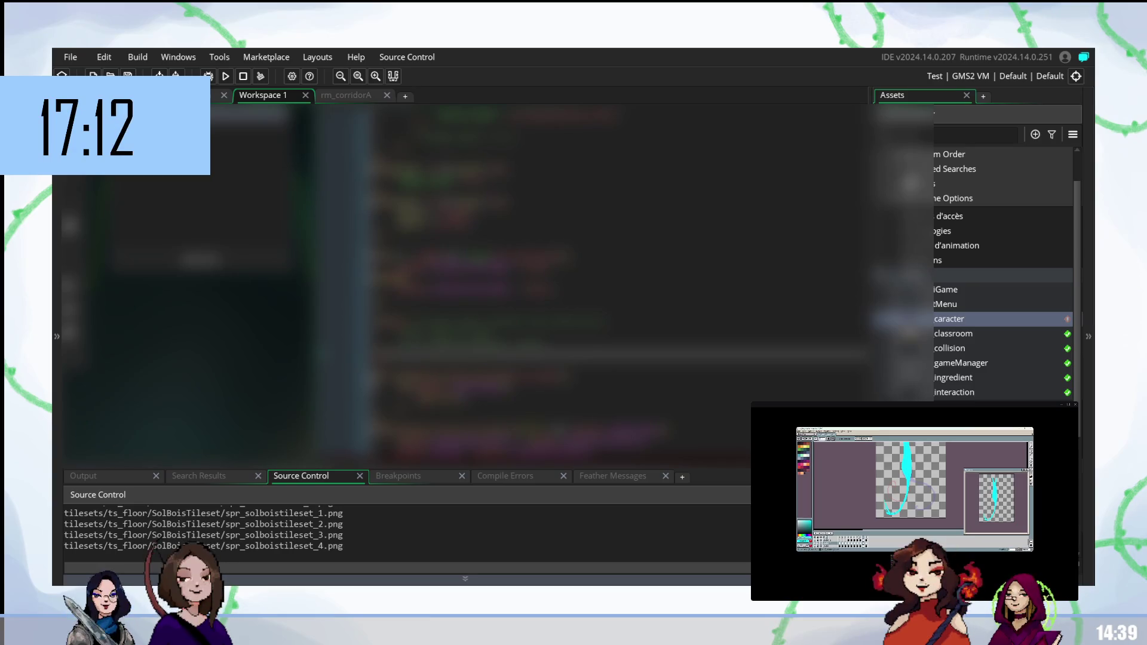
Step: Start a draw function call on the chosen code line using the 'dra' autocomplete suggestion
scroll(615, 285, "down", 5)
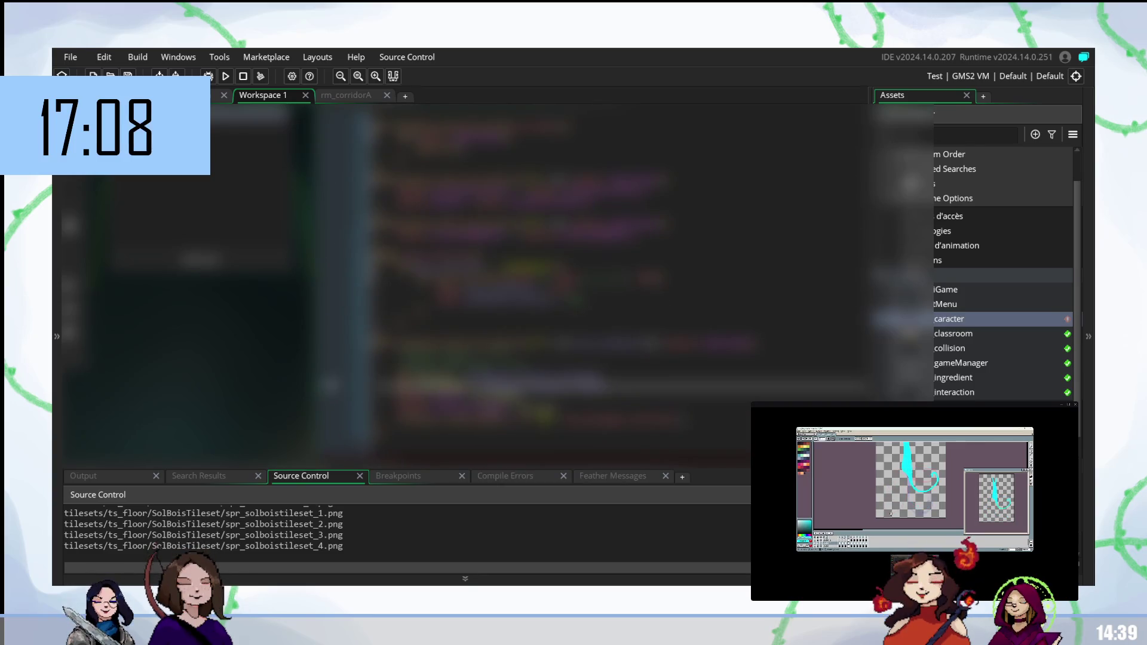
scroll(608, 304, "up", 2)
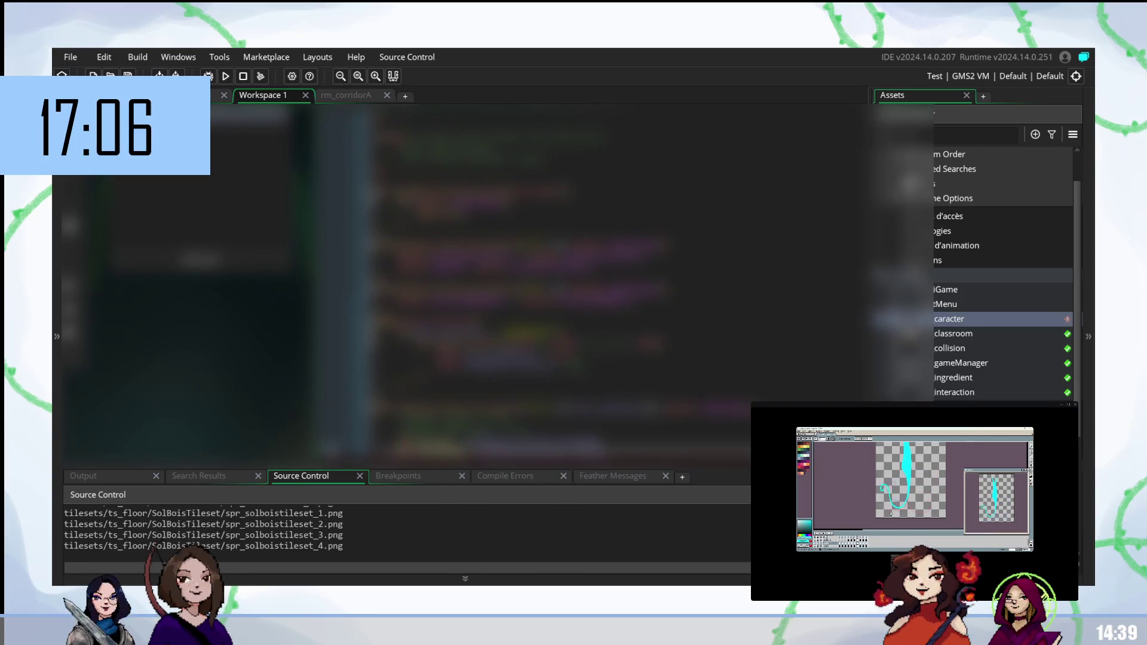
scroll(516, 287, "up", 2)
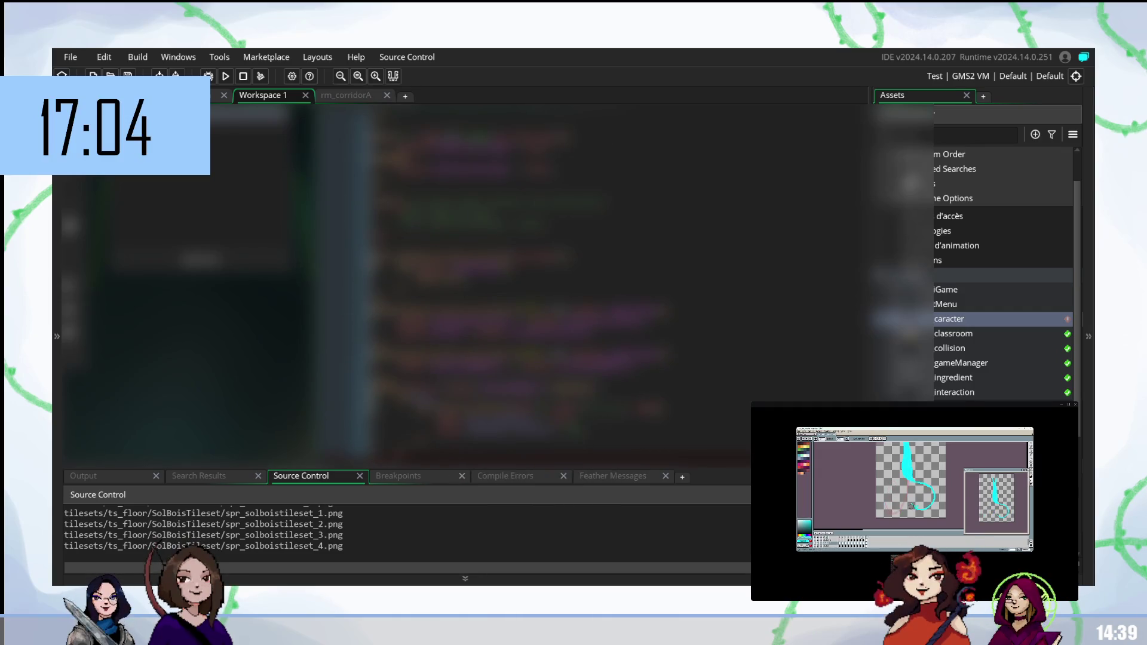
scroll(516, 287, "up", 1)
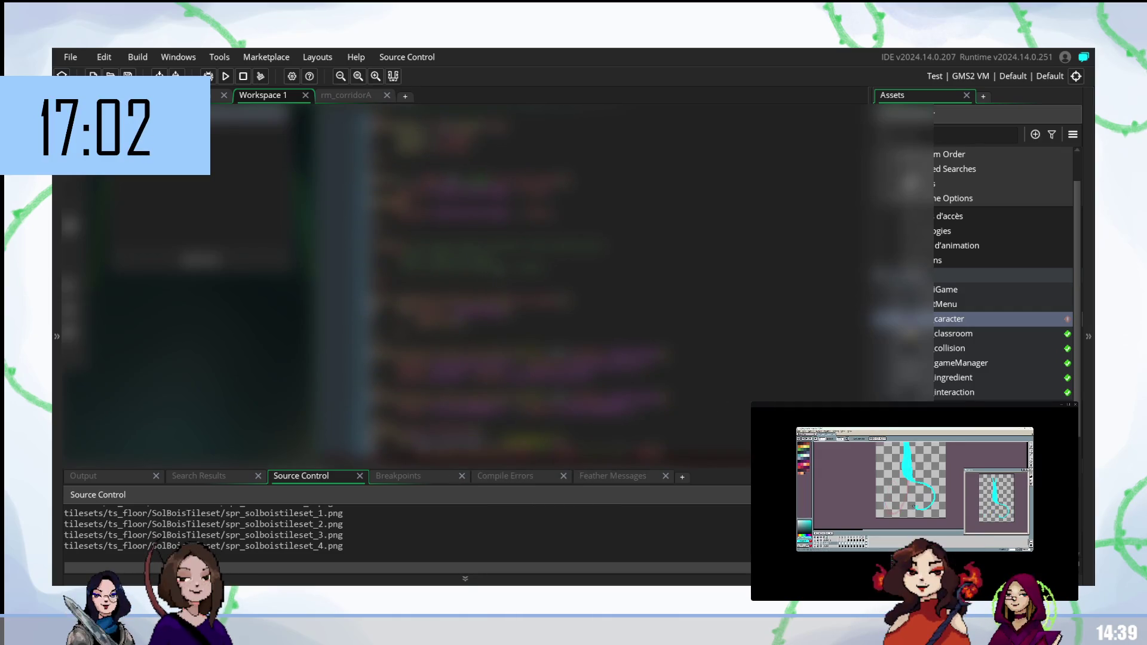
left_click(418, 257)
key("Up")
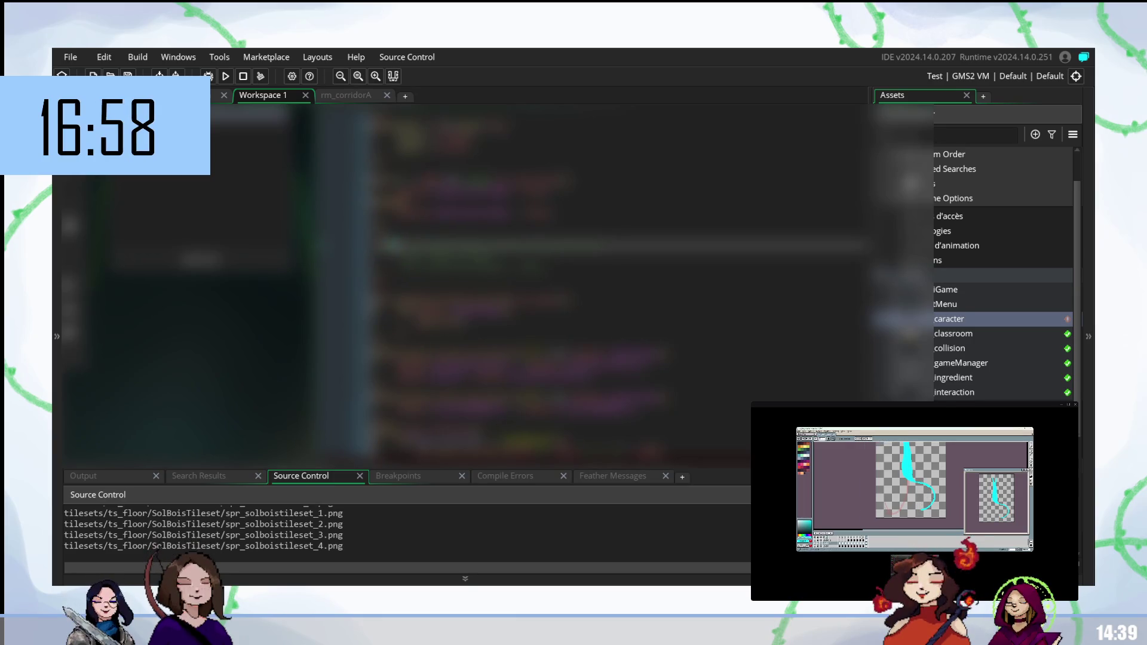
key("Up")
key("Down")
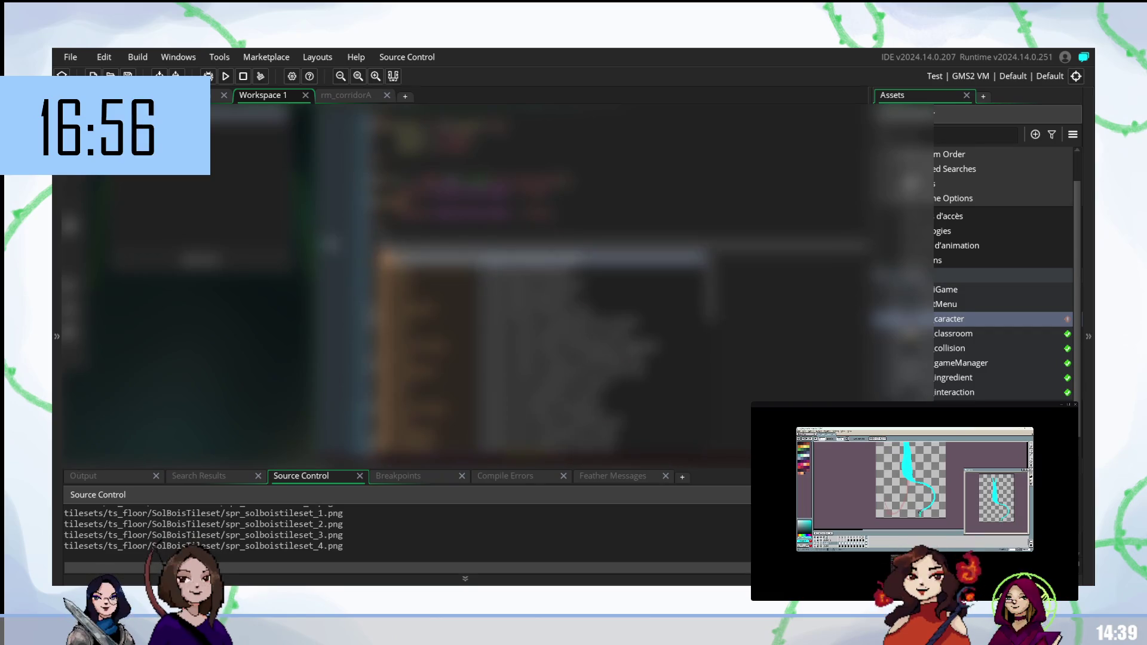
type("dra")
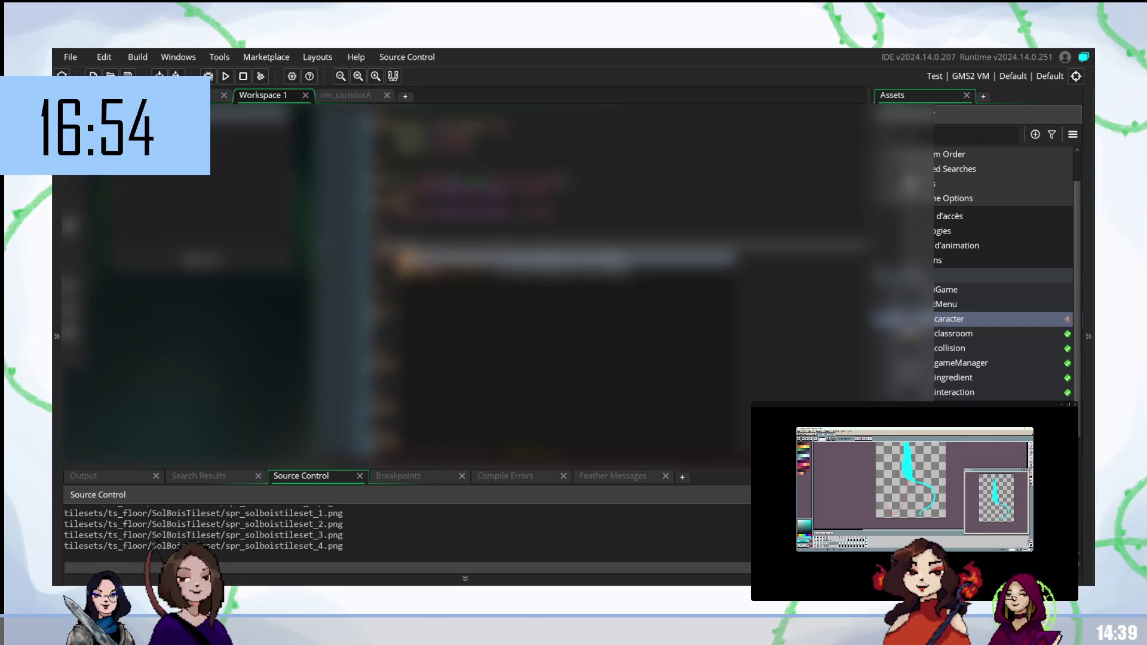
key("Return")
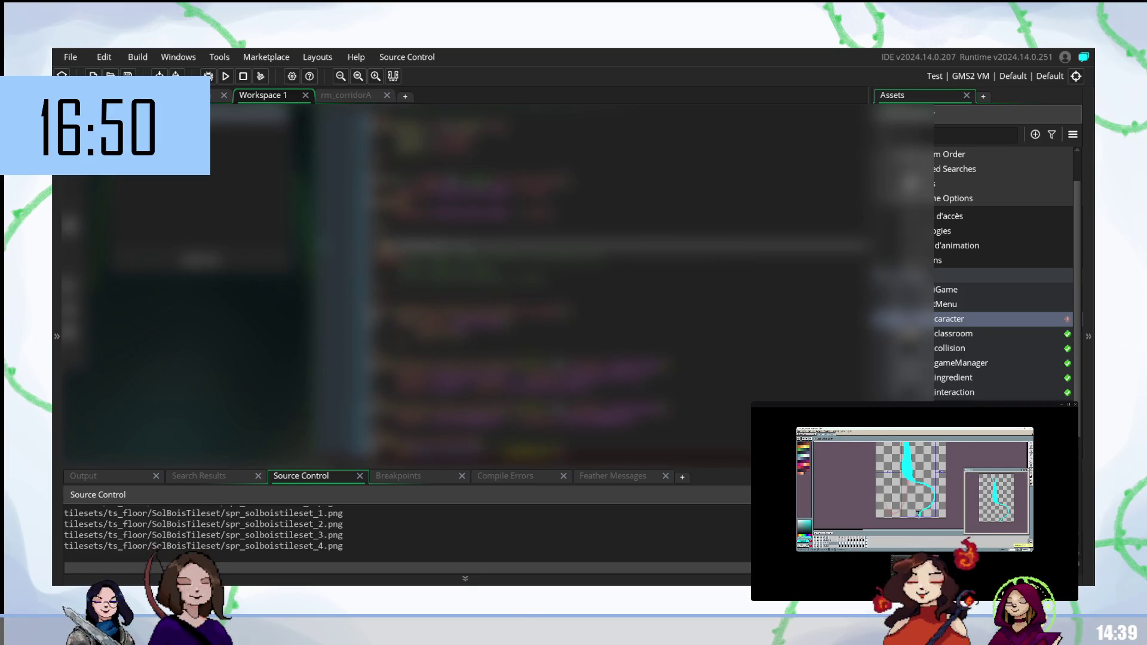
type("d")
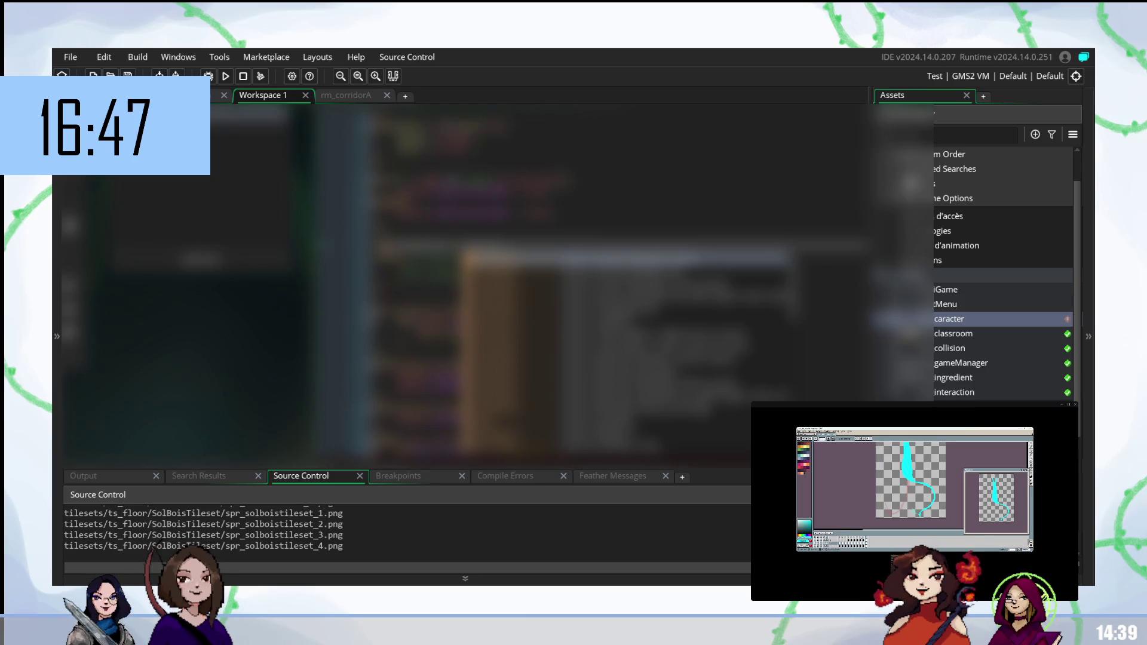
key("Return")
key("Return")
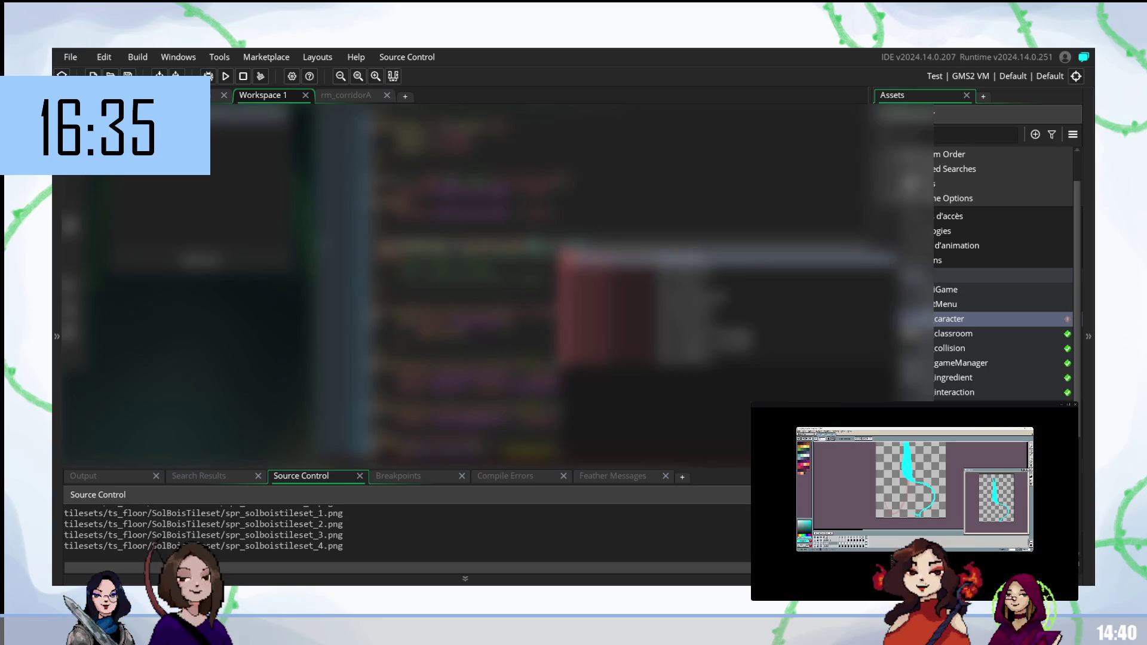
Step: Finish the draw call from the suggestions and reference a sprite on the next line
key("Down")
key("Down")
key("Down")
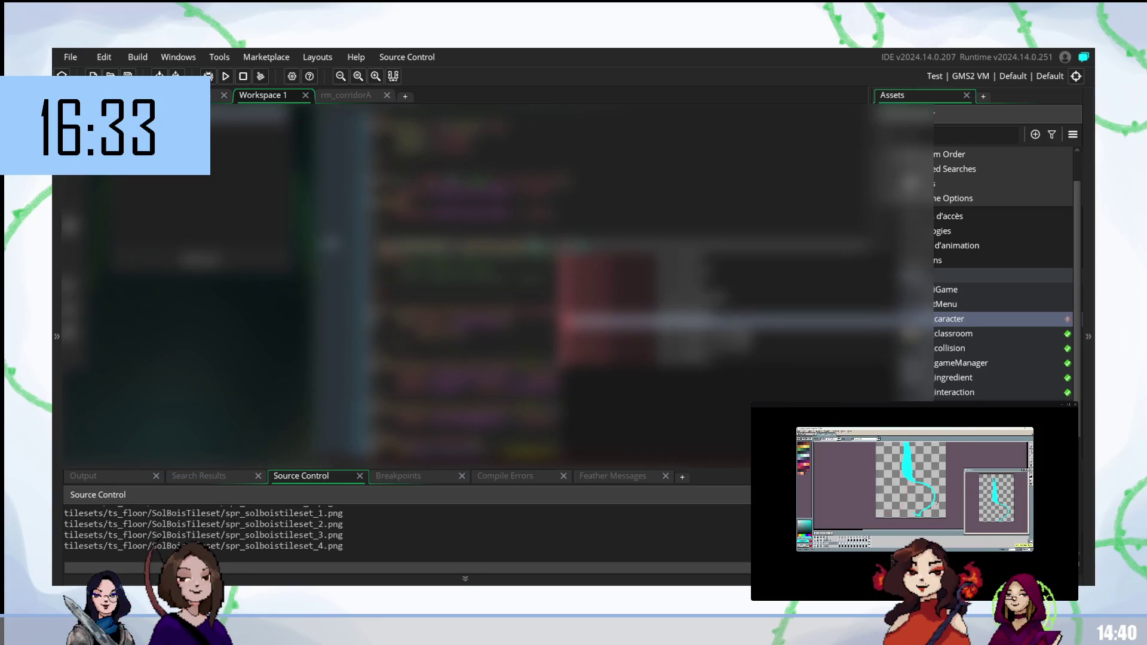
key("Return")
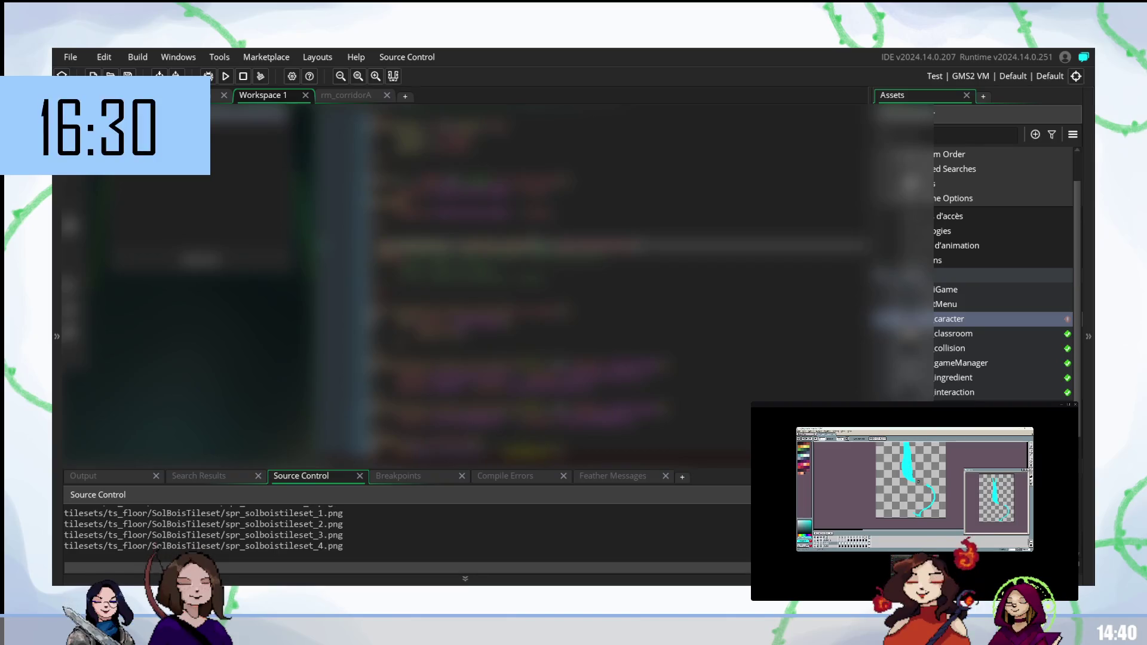
left_click(418, 258)
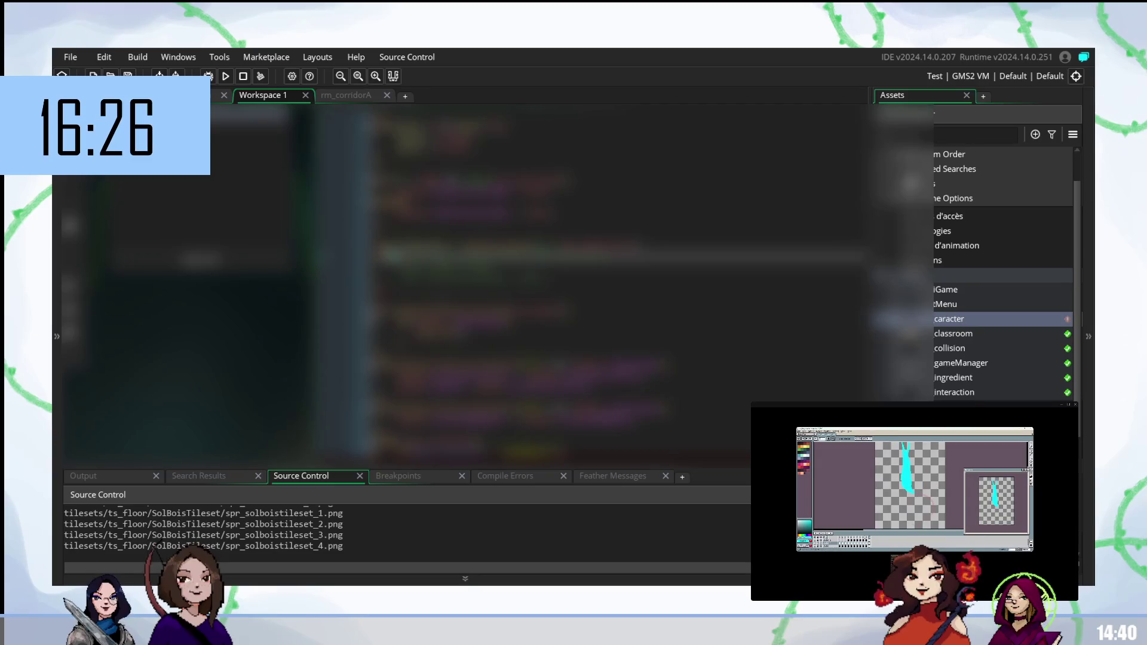
type("spr")
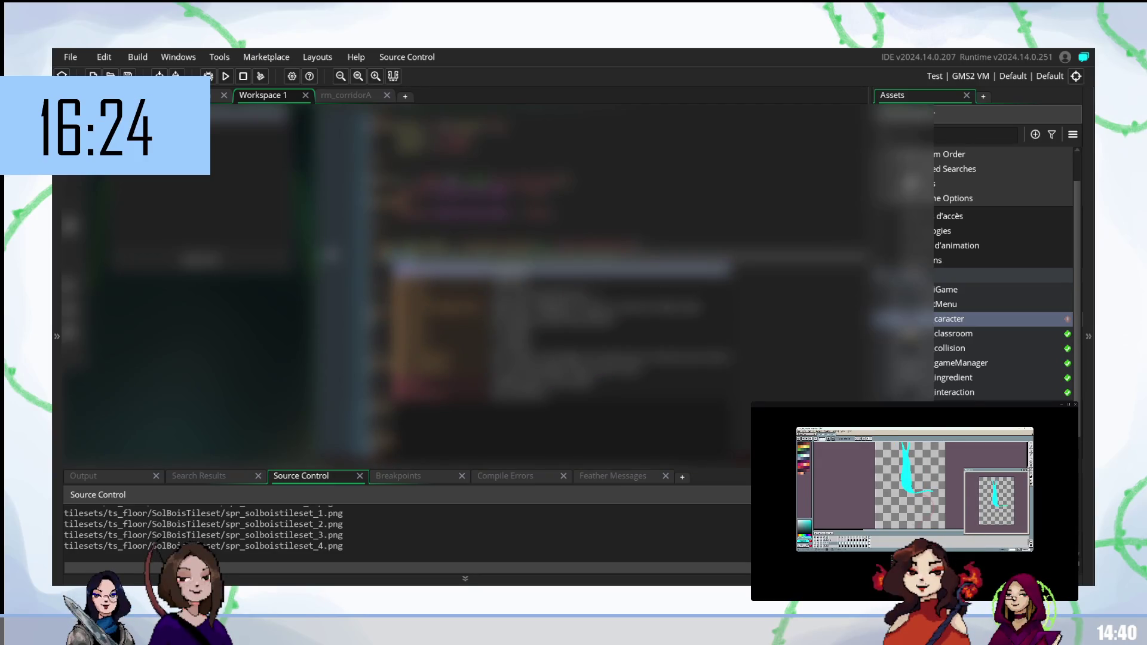
key("Return")
type("s")
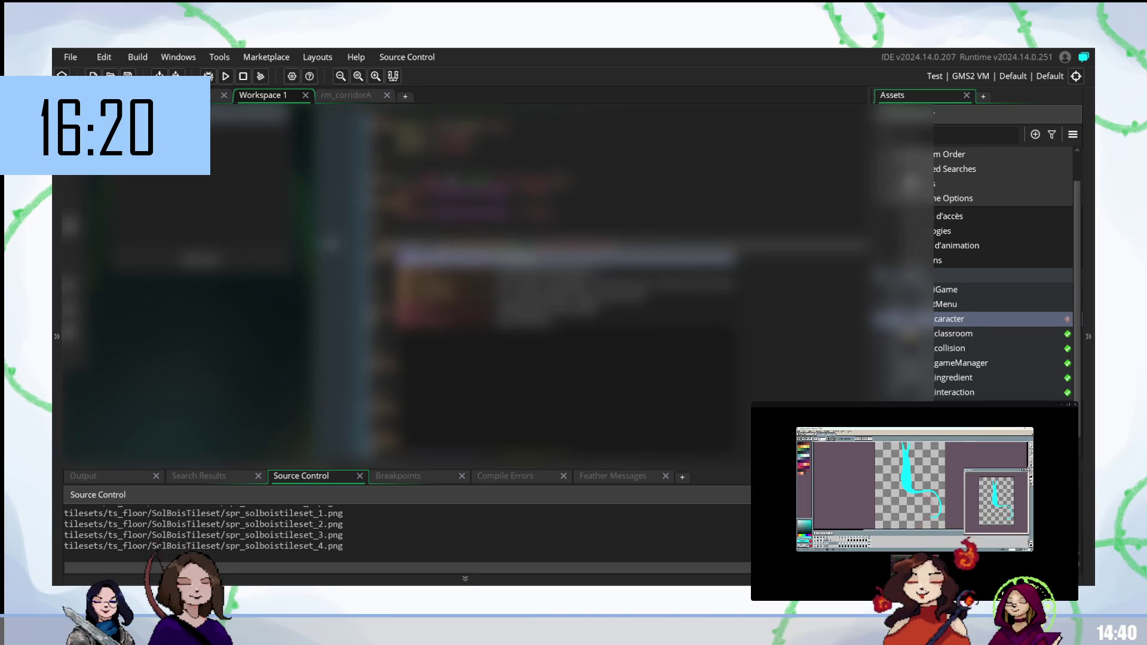
key("Return")
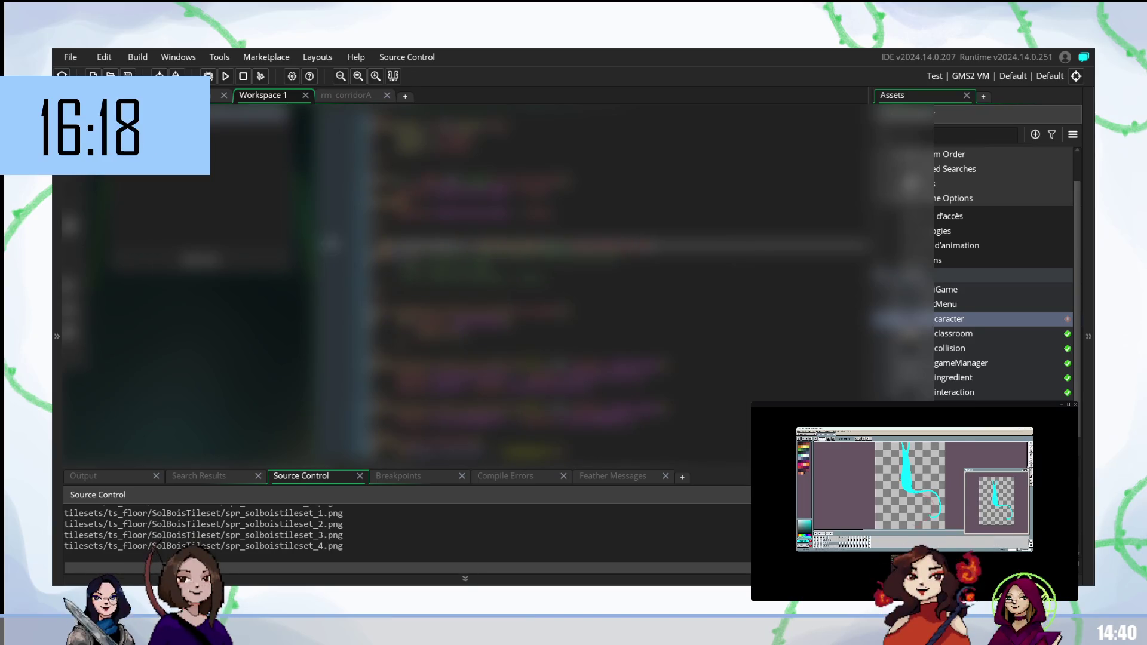
Step: Paste a multi-line code block on a new line below the sprite reference
key("Return")
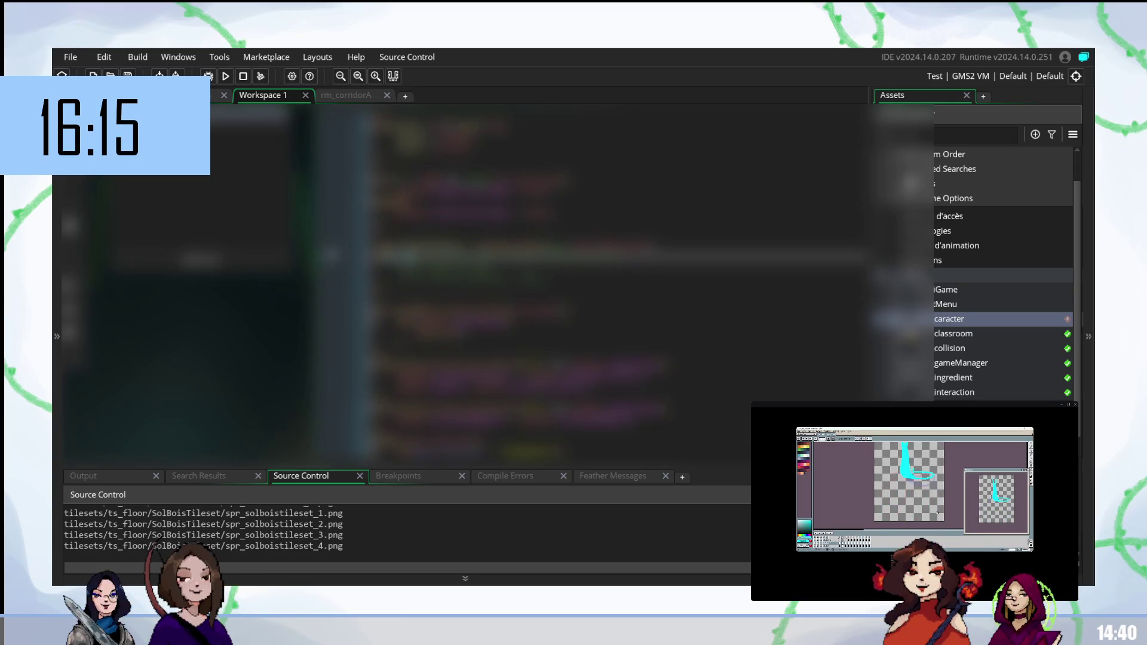
key("ctrl+z")
key("ctrl+v")
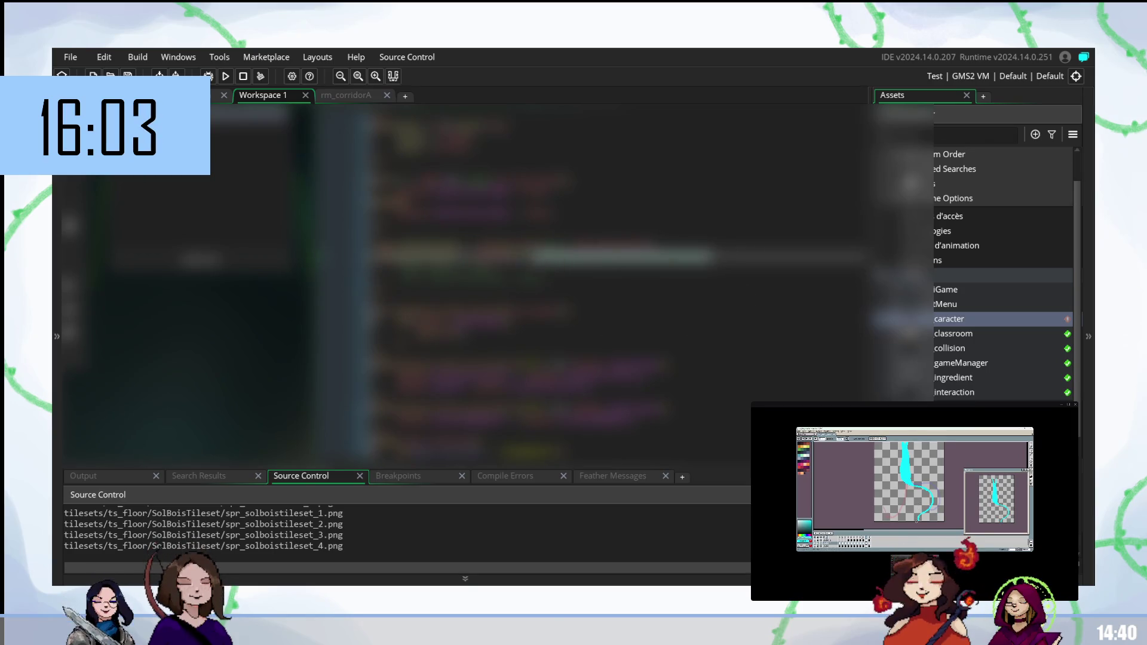
left_click(597, 256)
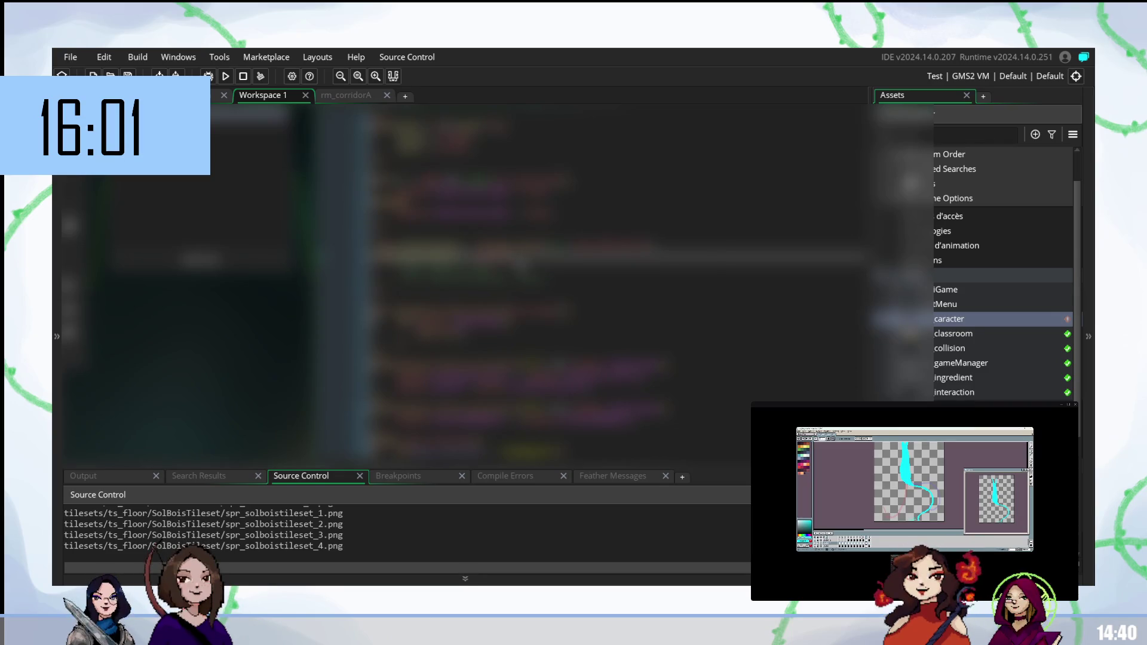
left_click(598, 270)
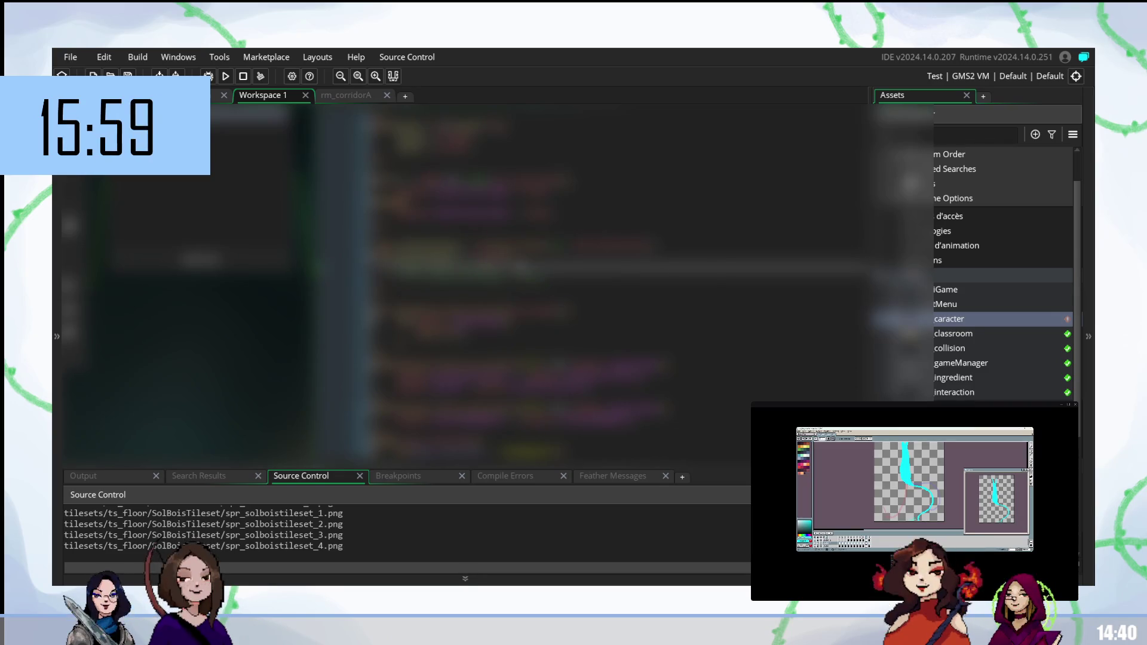
left_click(598, 252)
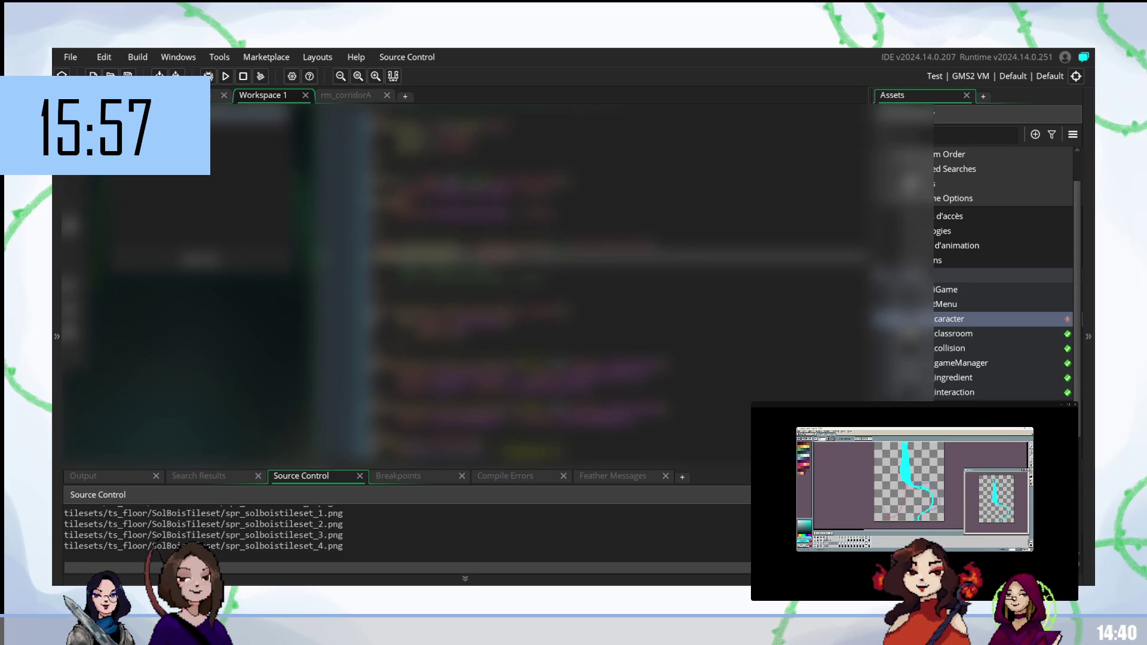
left_click(597, 270)
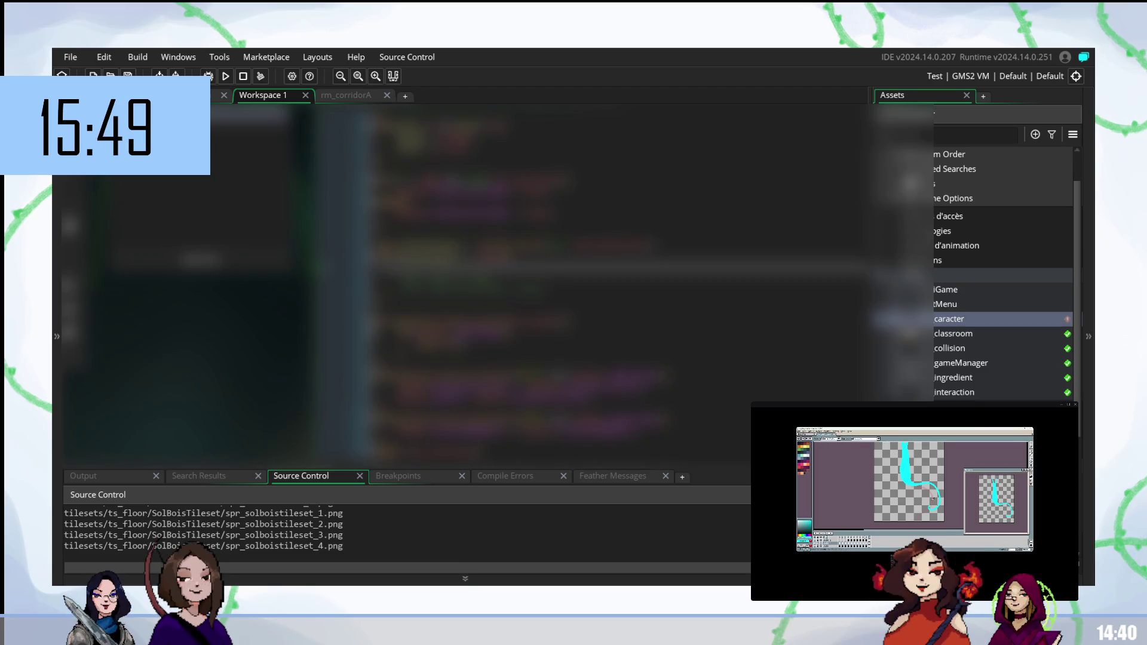
type("d")
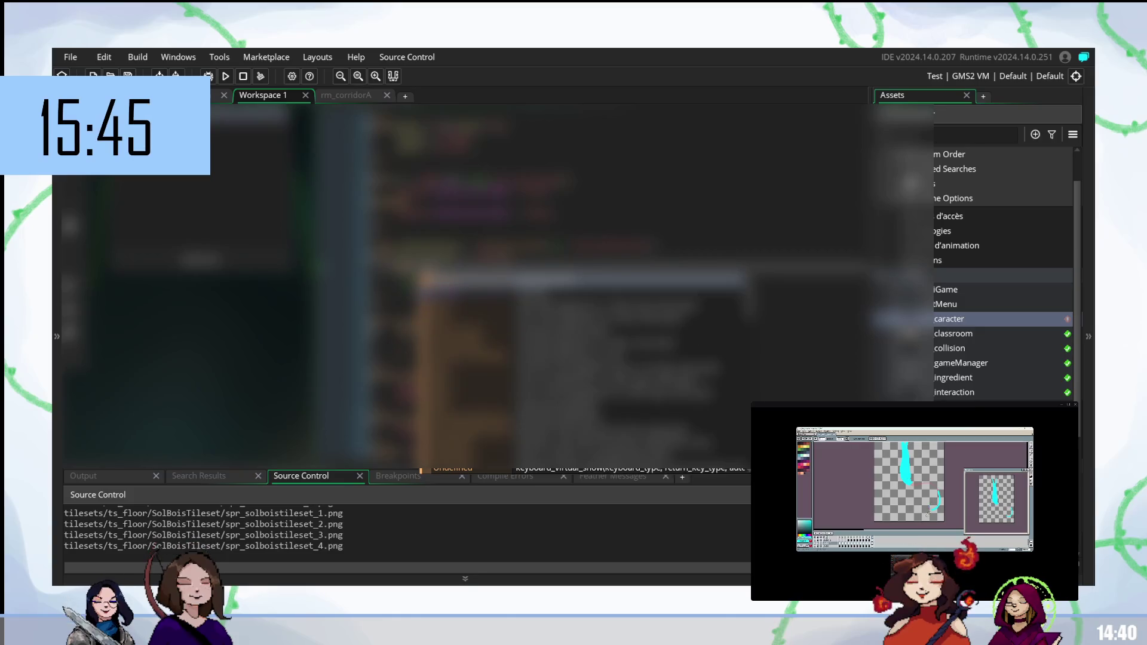
Step: Write more Step event lines in obj_caracter, accepting code completions such as hspeed
key("Escape")
key("ctrl+space")
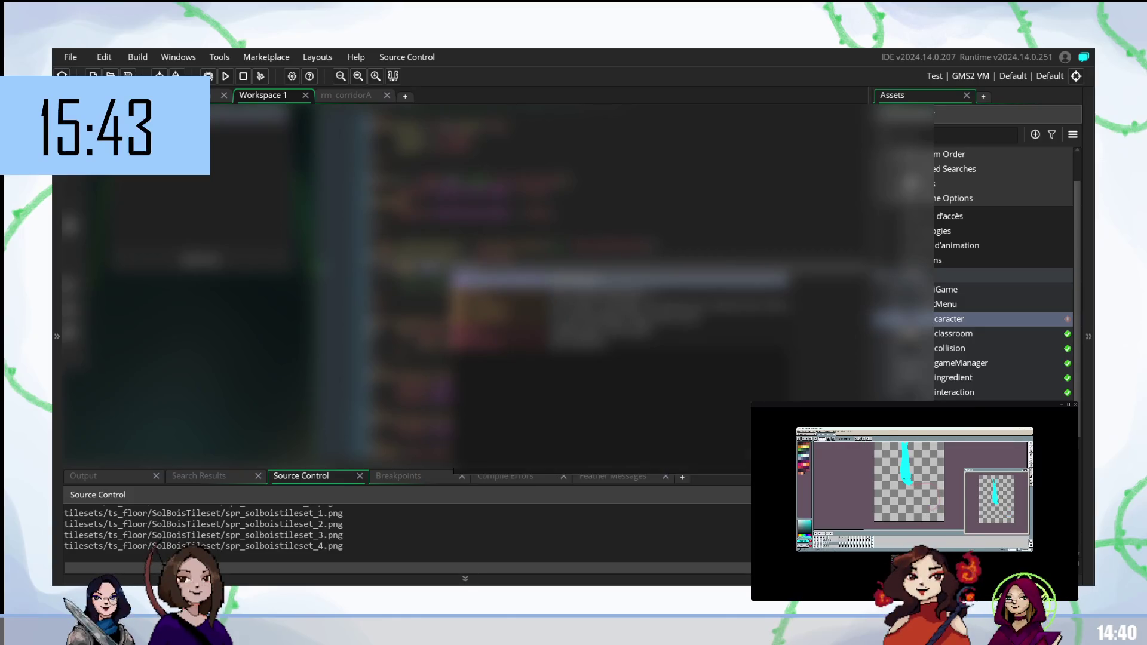
key("Escape")
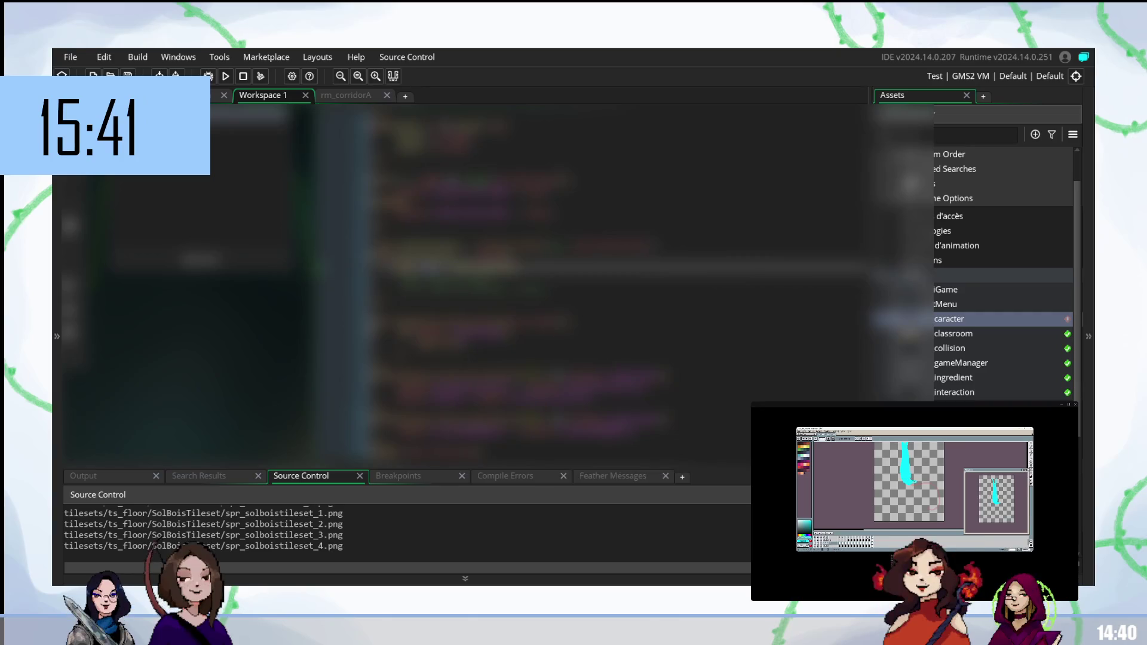
key("ctrl+space")
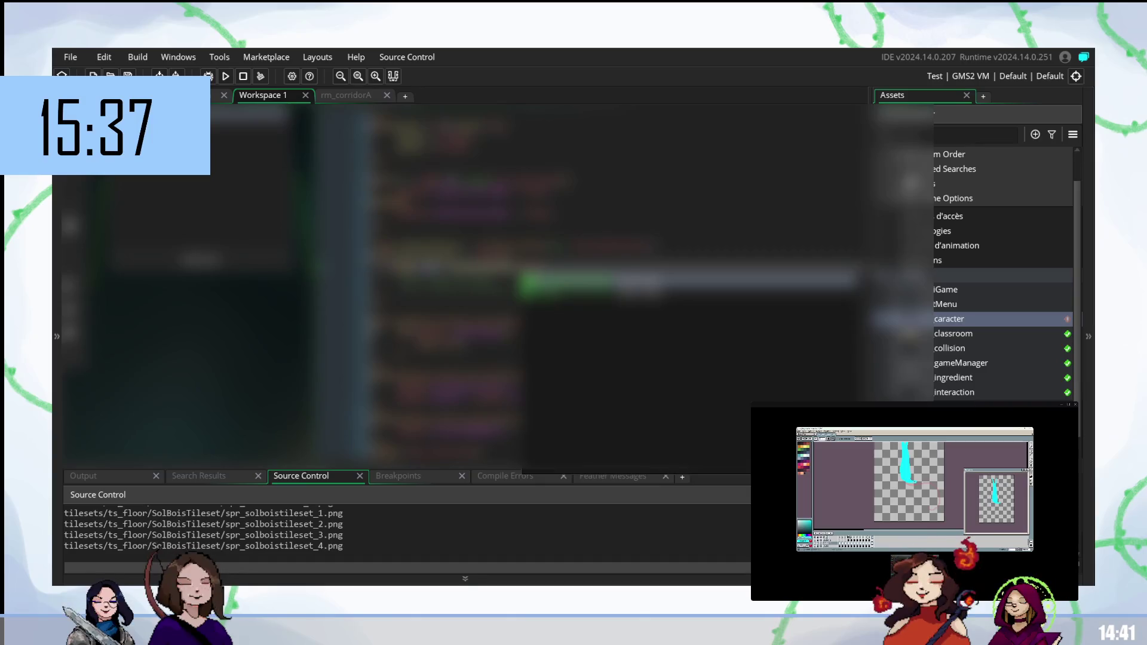
key("Escape")
key("Down")
key("ctrl+space")
key("Escape")
key("ctrl+space")
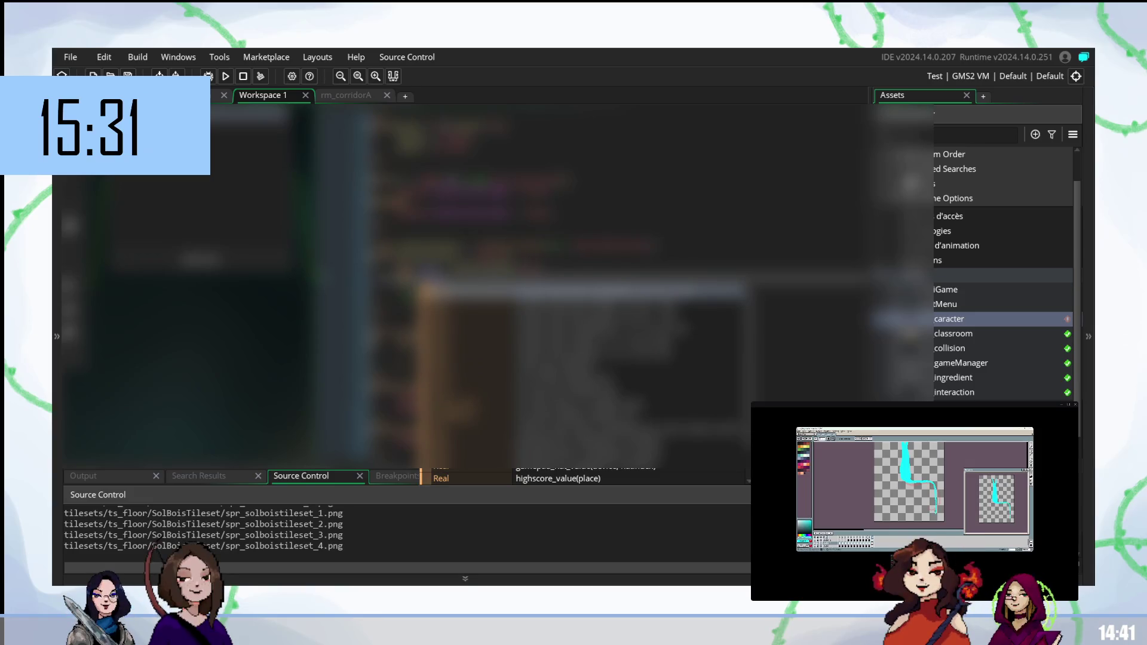
key("Escape")
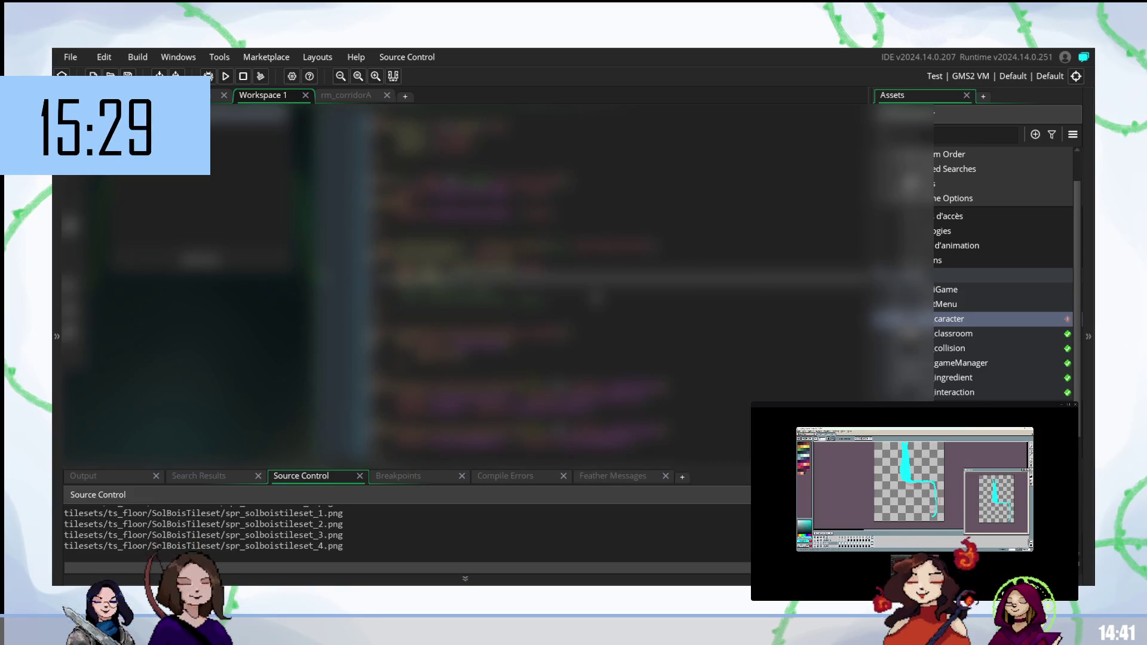
key("ctrl+space")
key("Escape")
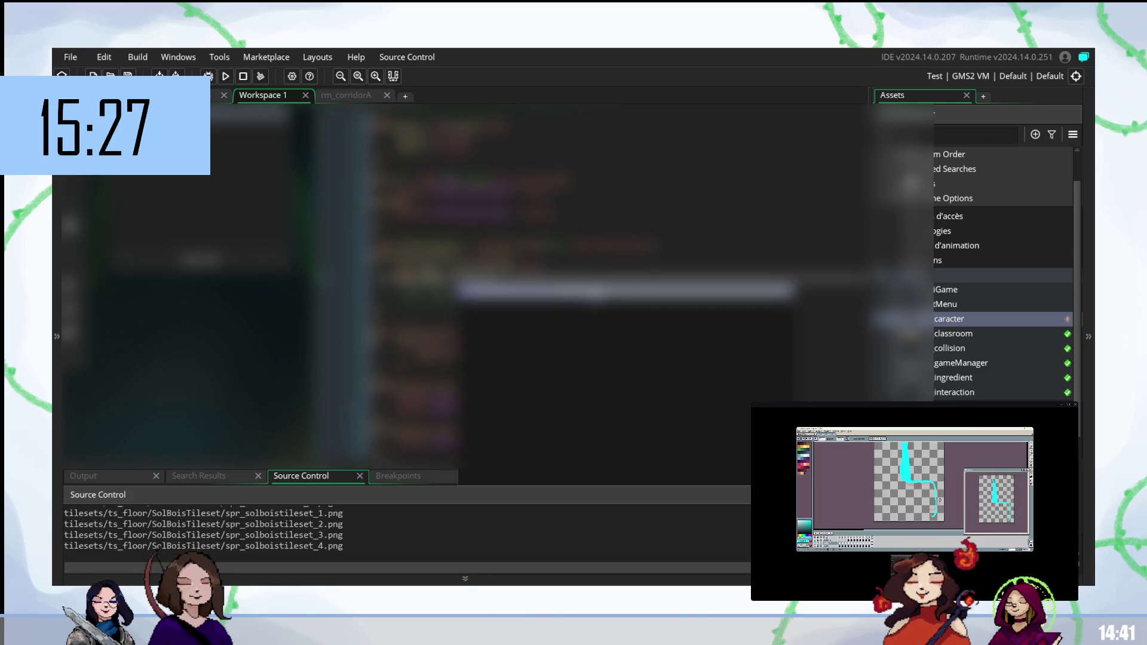
key("Escape")
key("ctrl+space")
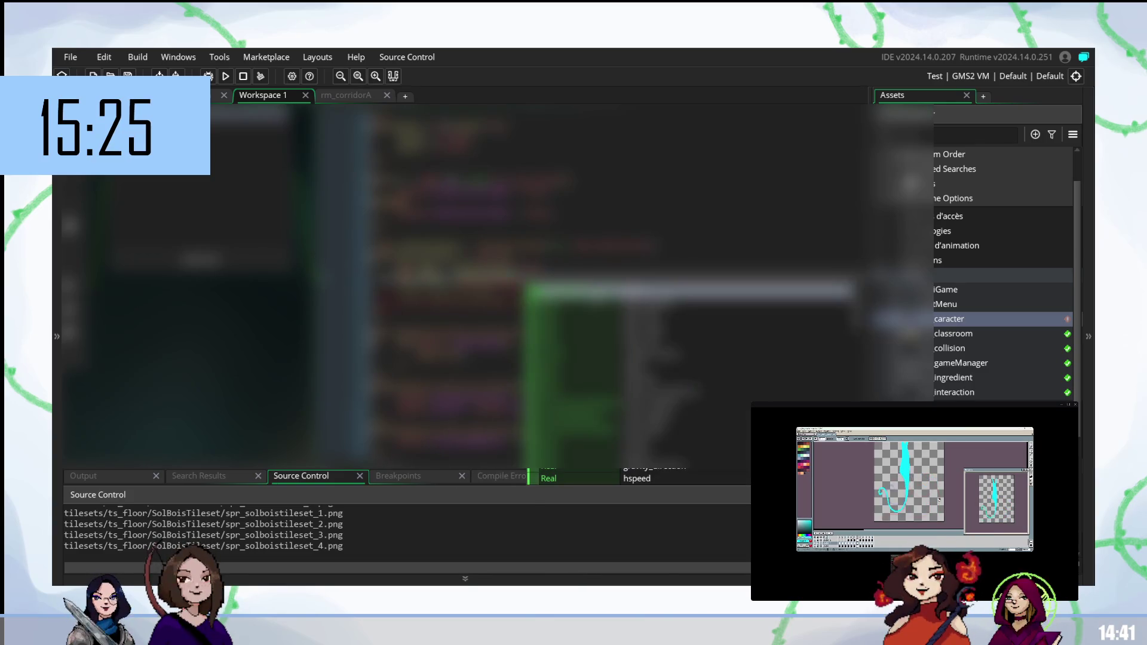
key("Return")
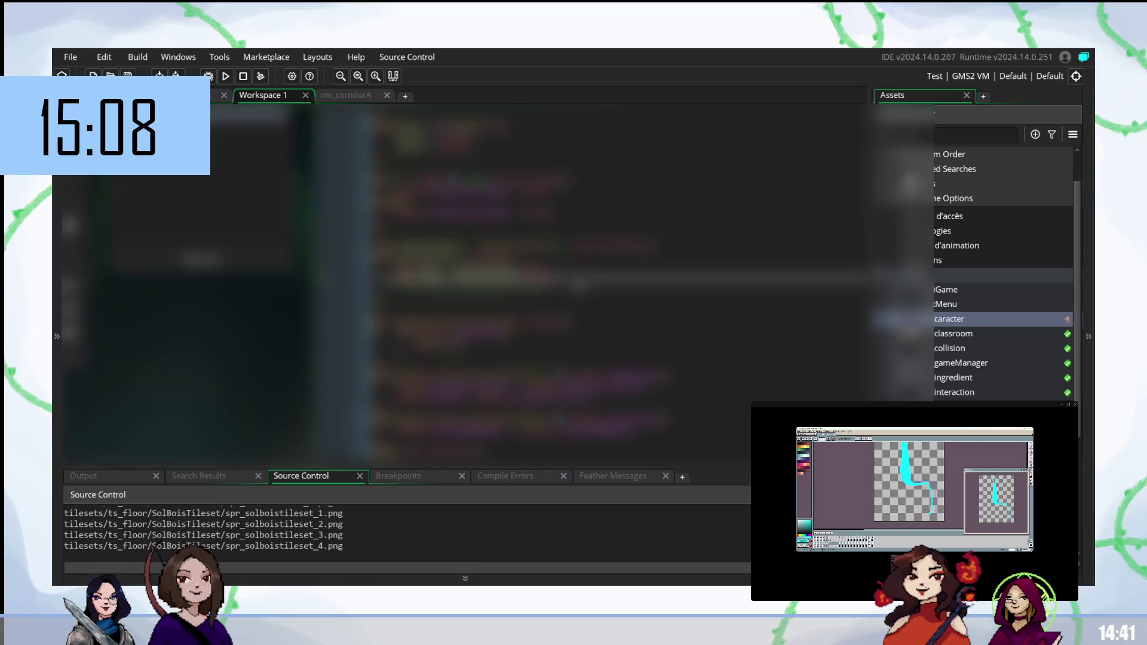
left_click(580, 292)
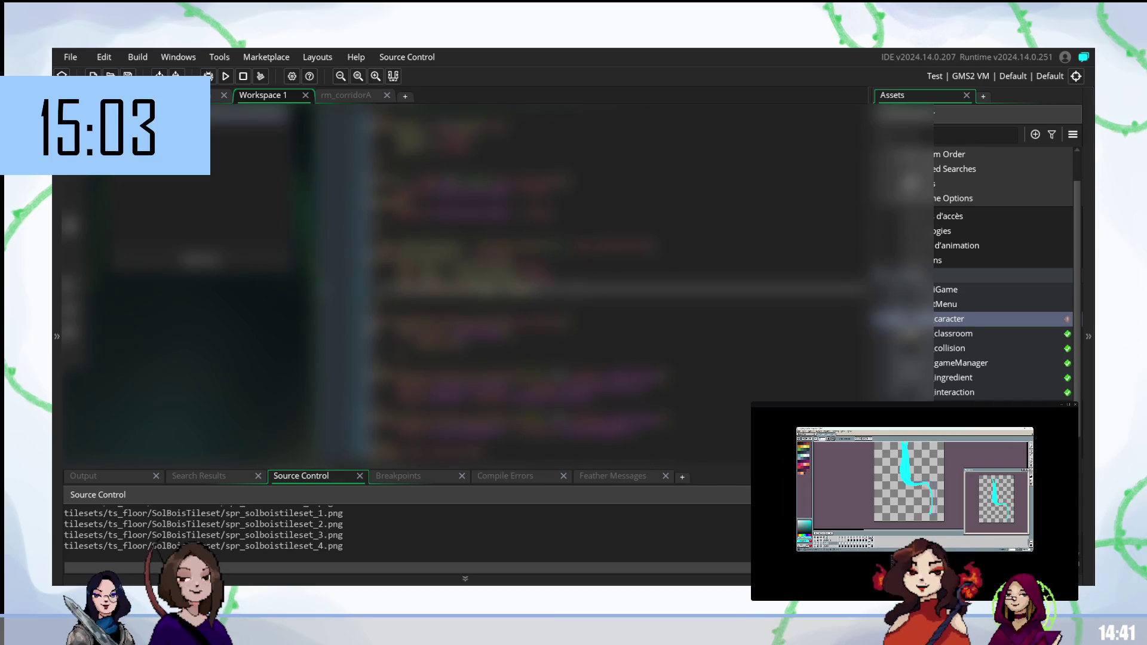
Step: Leave obj_caracter's code and switch to the rm_classroom room editor tab
left_click(579, 304)
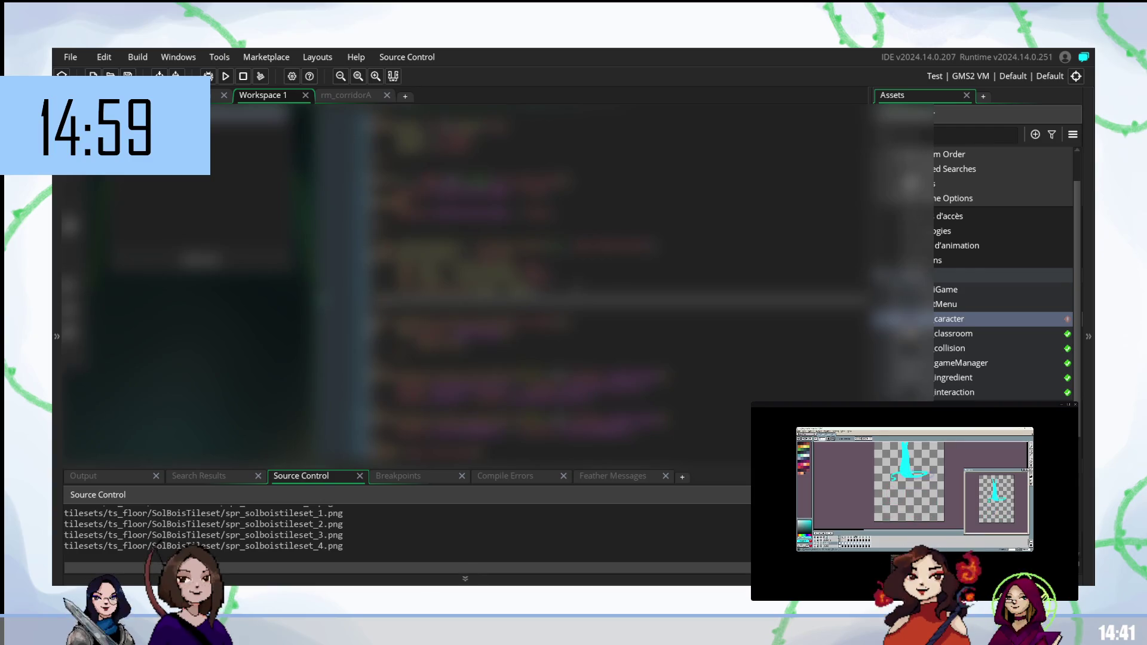
left_click(580, 289)
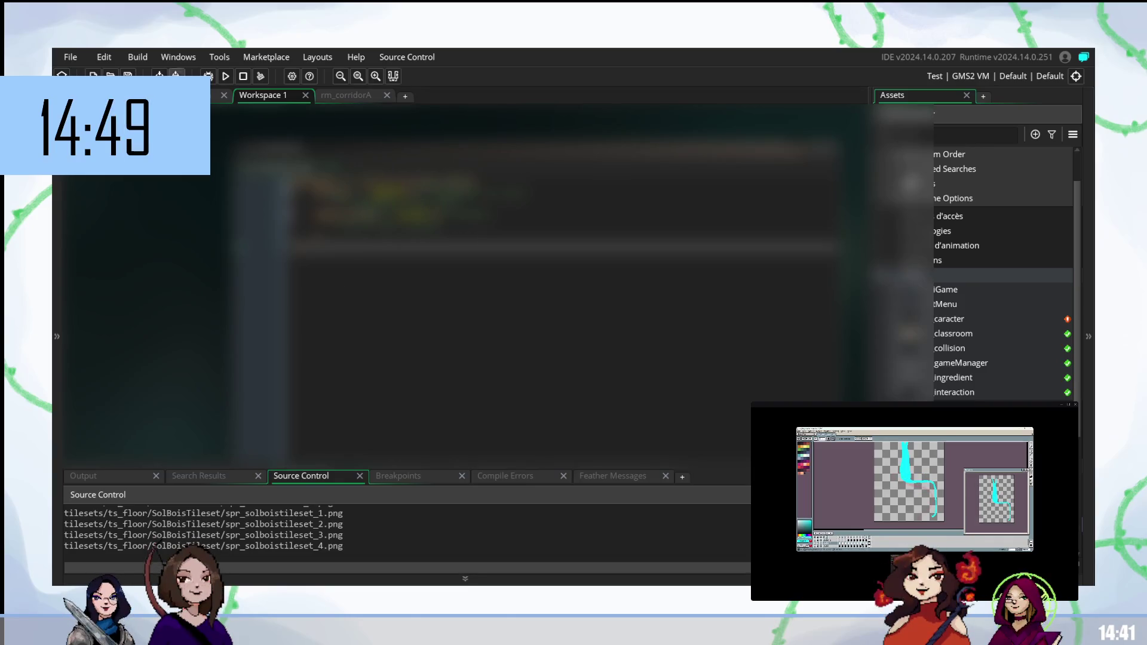
key("ctrl+shift+Tab")
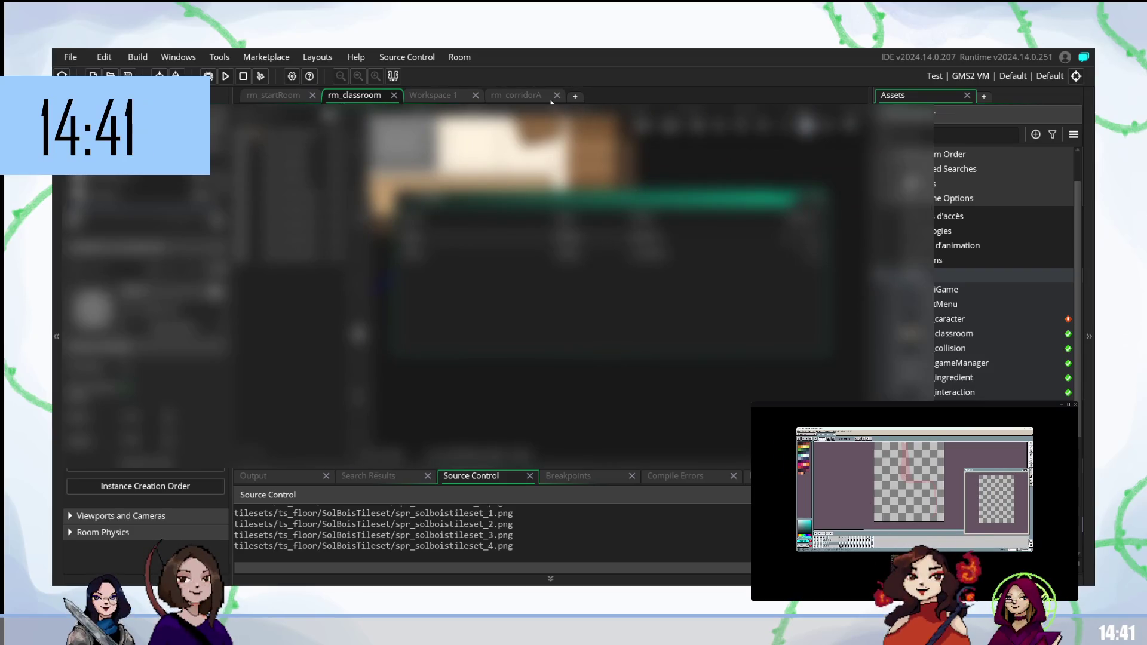
left_click(517, 96)
left_click(429, 96)
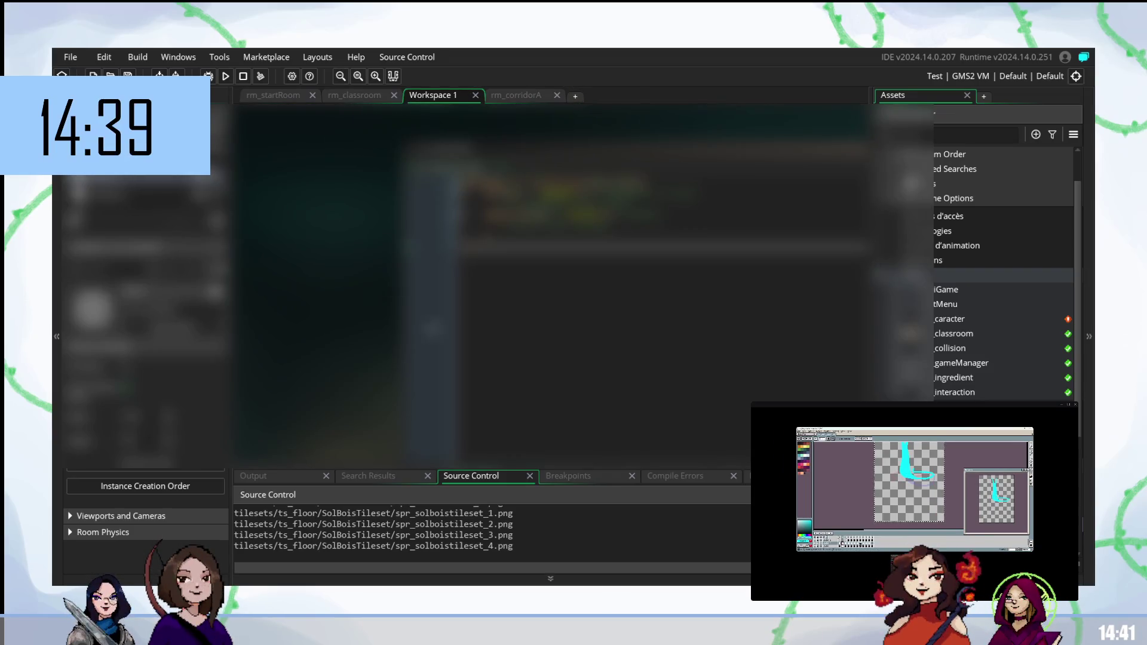
left_click(63, 527)
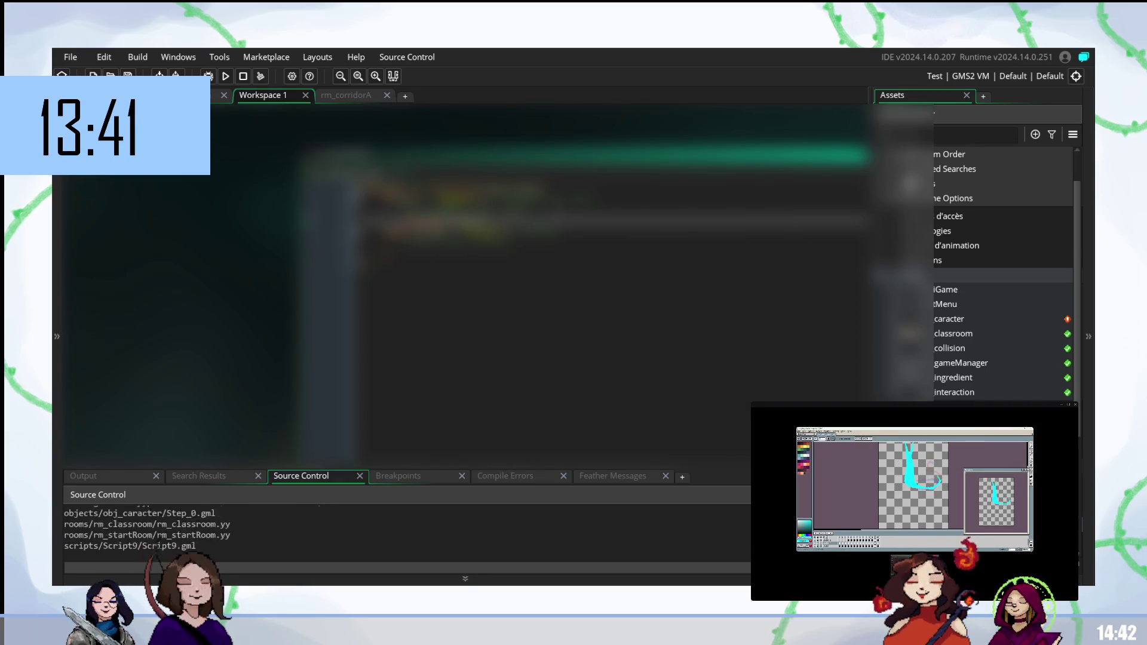
left_click(184, 95)
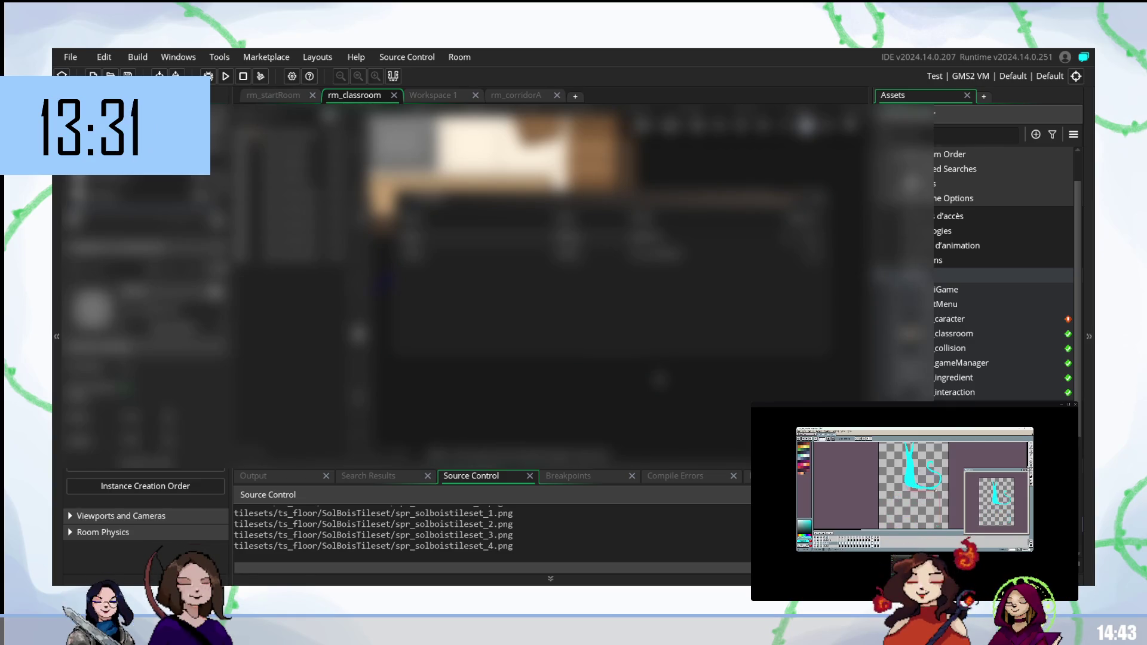
key("F5")
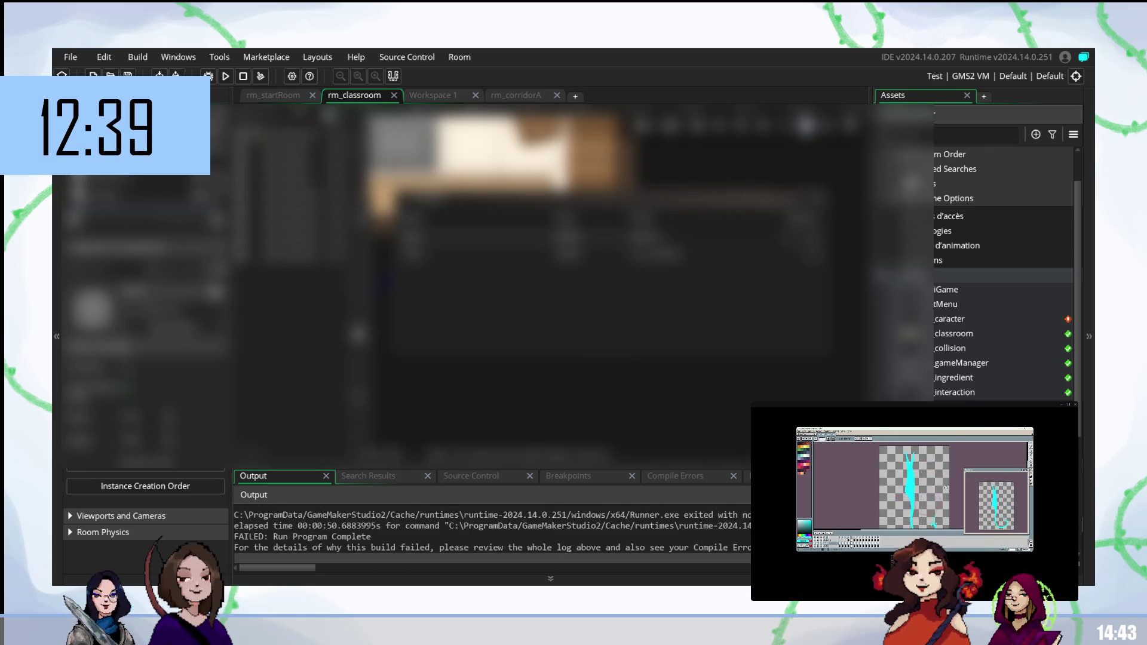
Step: View rm_startRoom, return to rm_classroom, and open the gameManager object
left_click(299, 99)
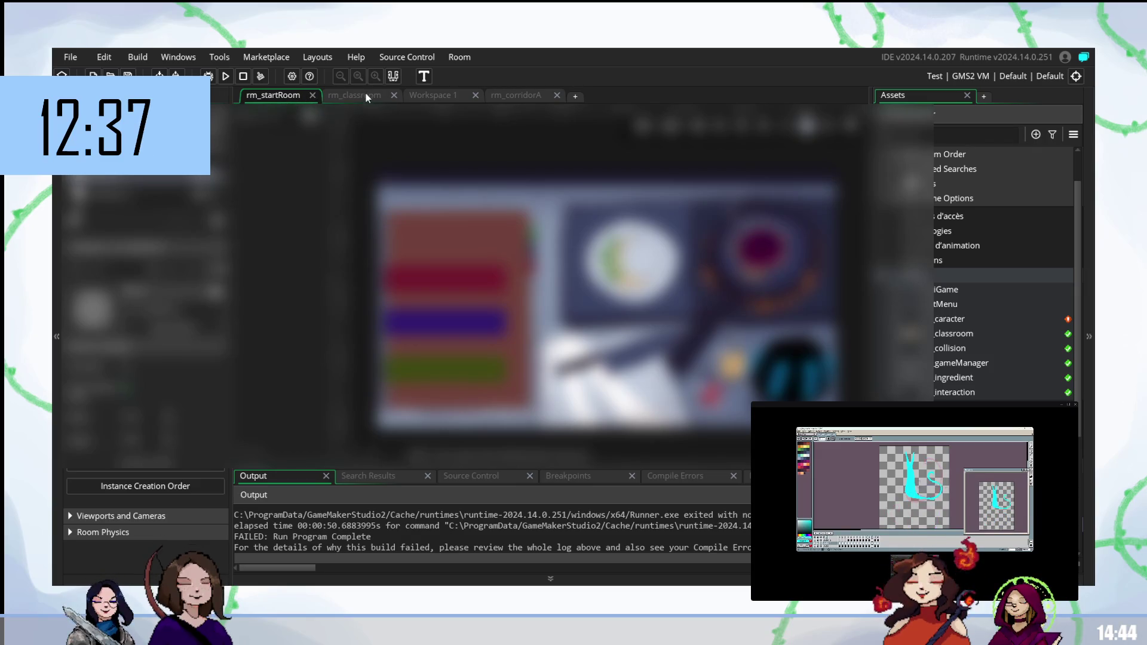
left_click(363, 96)
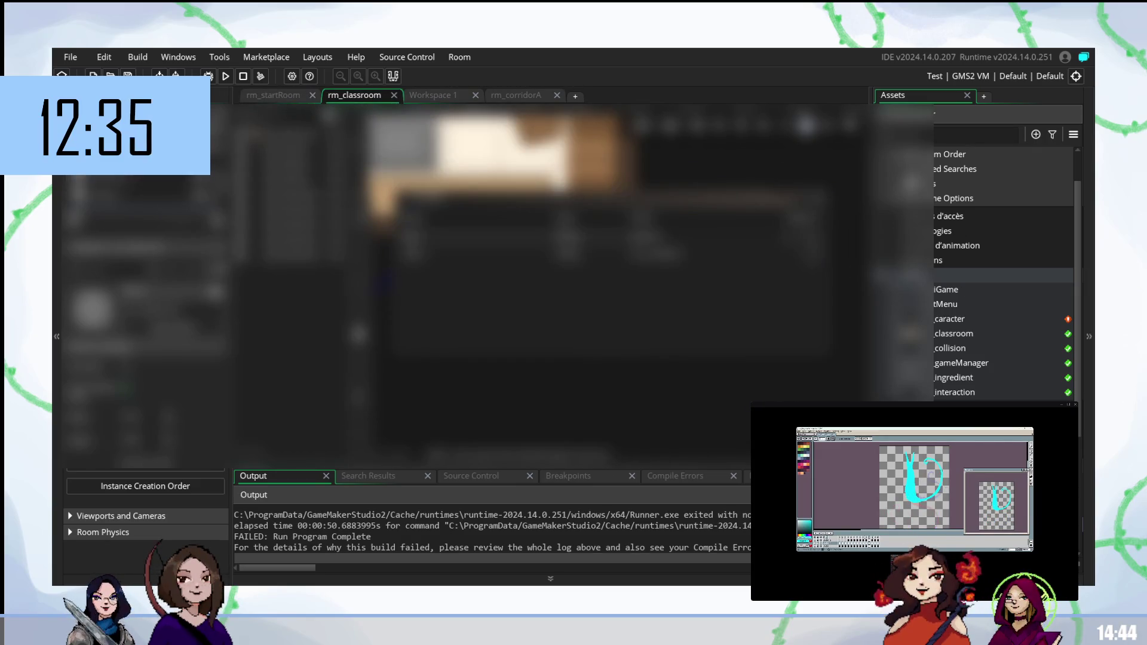
double_click(962, 366)
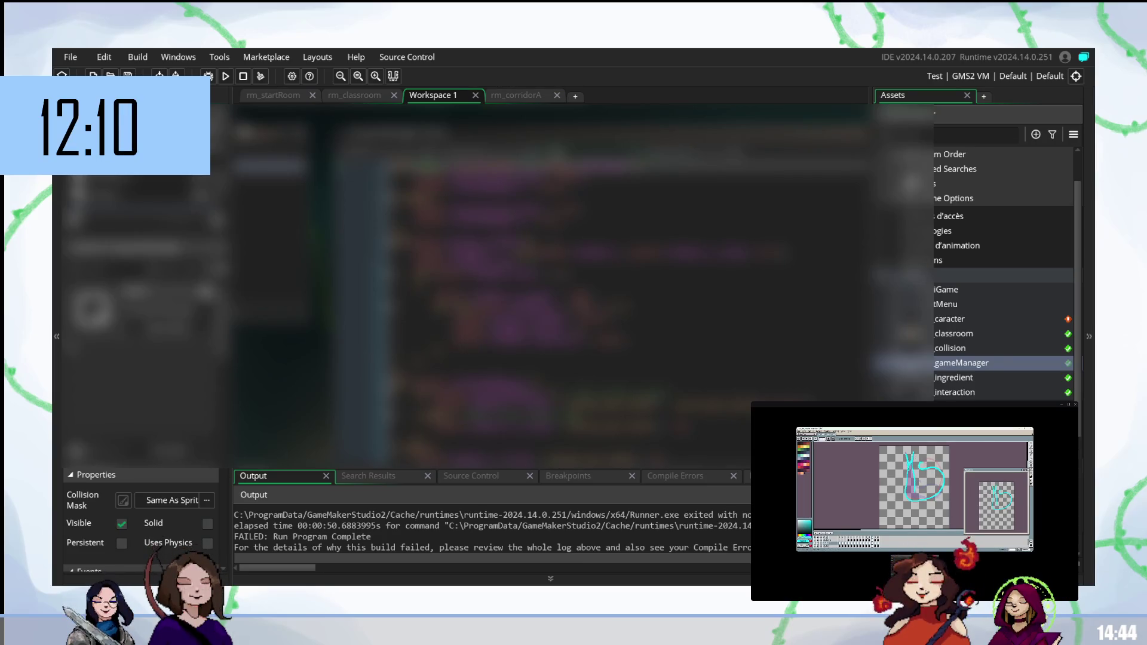
Step: Scroll through gameManager's code, then open the classroom object
scroll(626, 307, "down", 1)
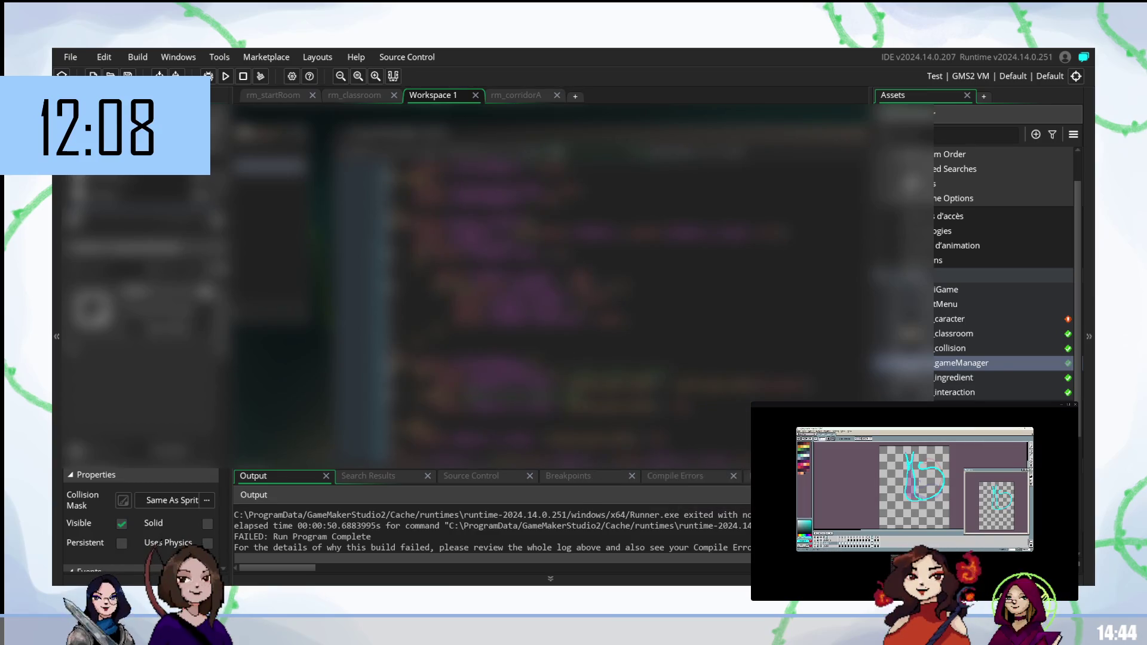
scroll(487, 251, "down", 5)
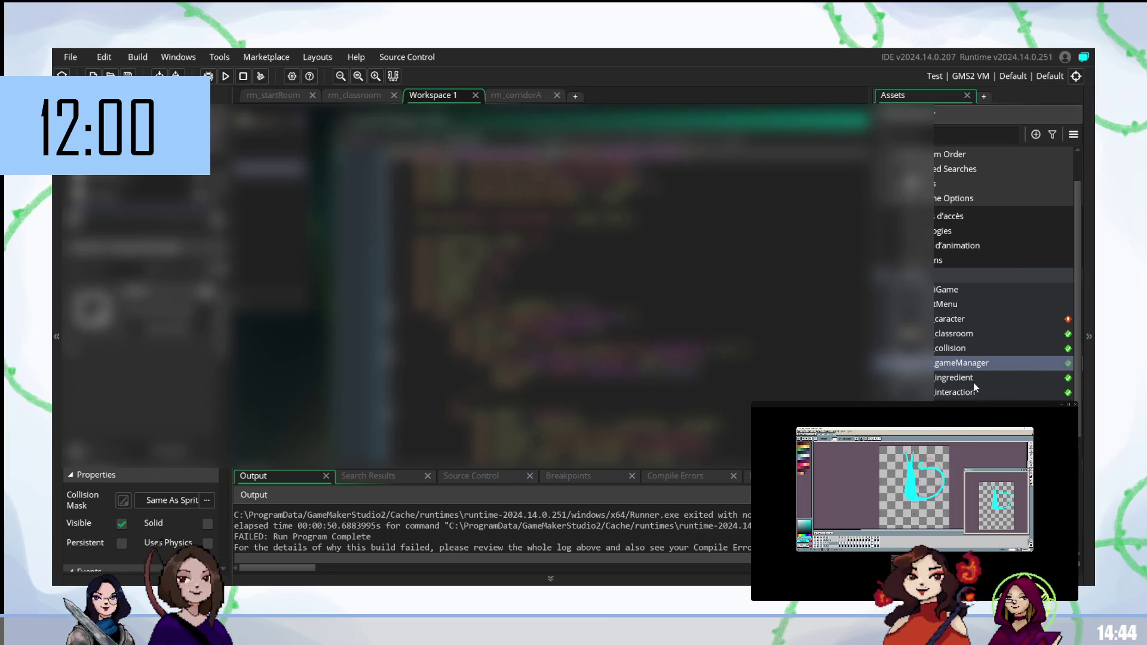
double_click(954, 336)
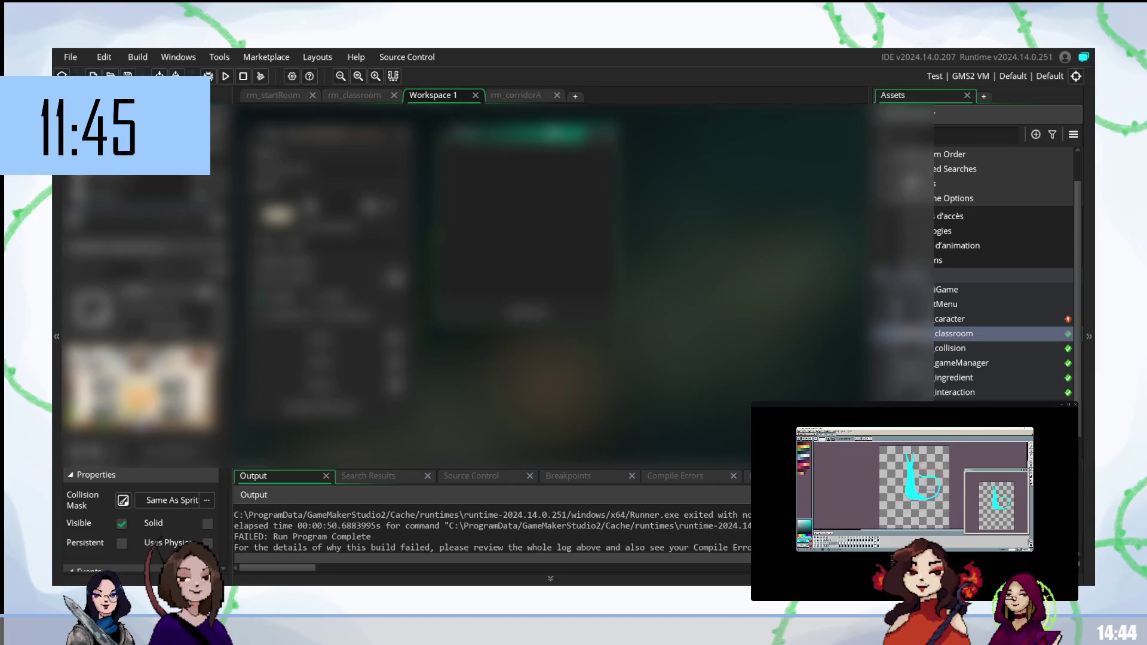
Step: Open obj_startMenu, then bring obj_caracter's code back up
double_click(969, 319)
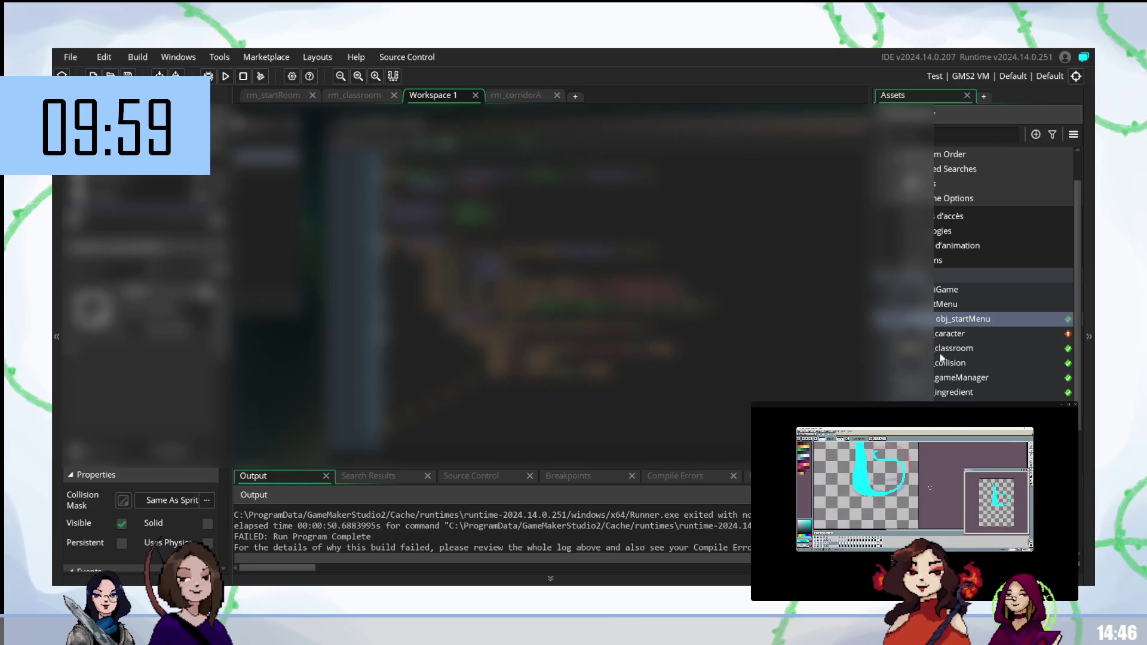
double_click(962, 335)
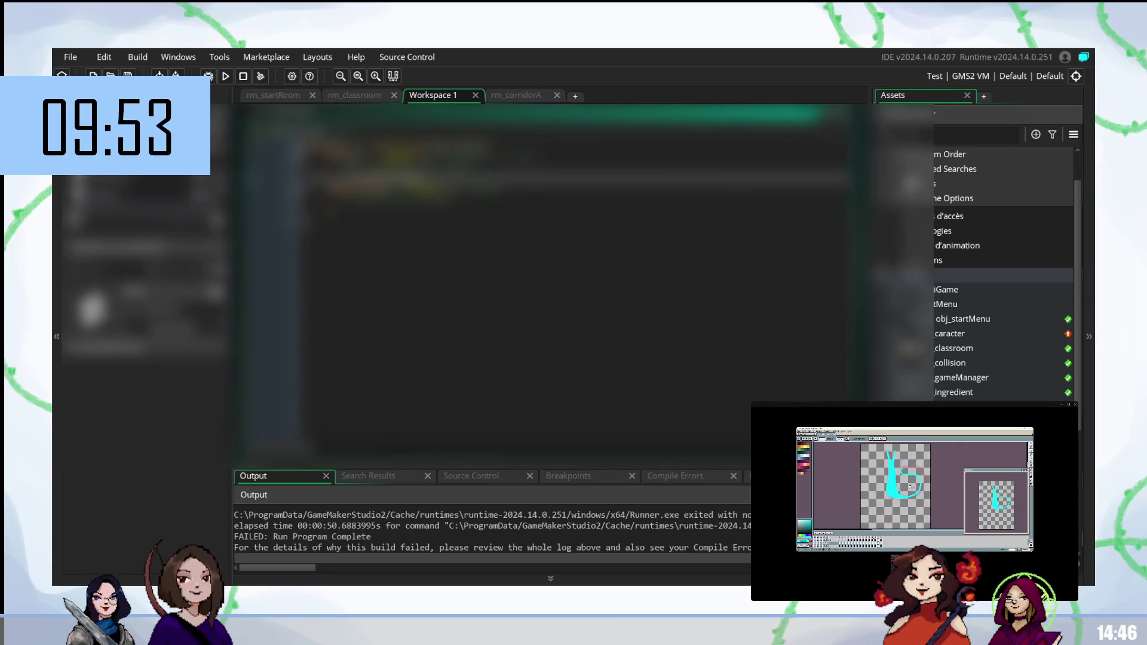
Step: Replace part of a code line with pasted code lines, then run the game successfully
left_click(418, 201)
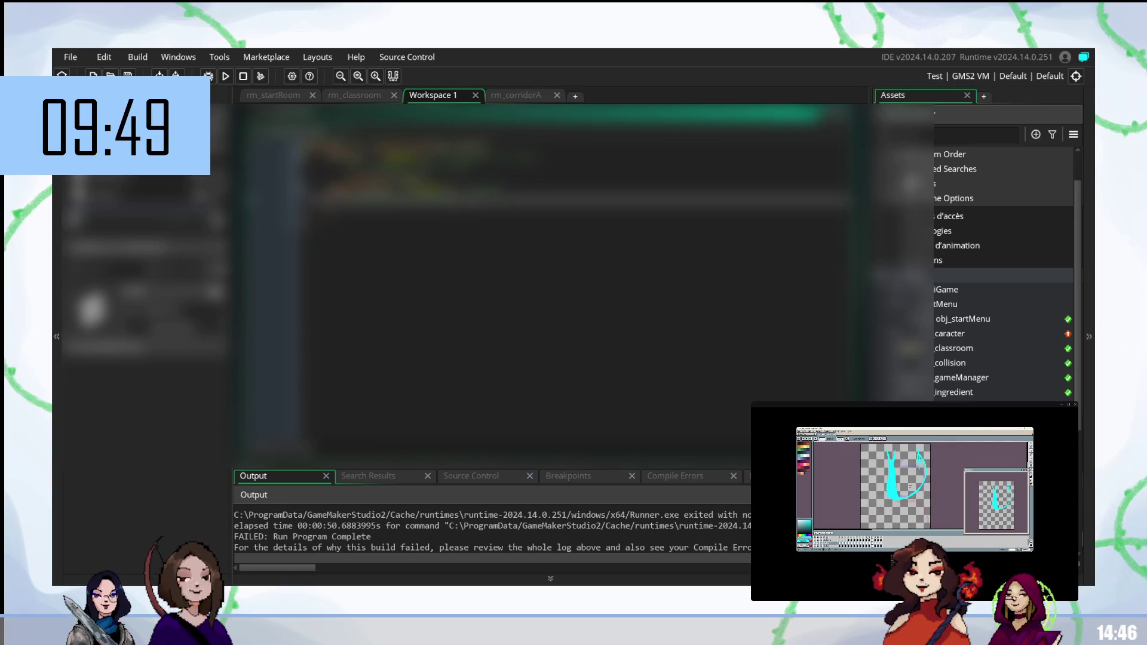
left_click(419, 157)
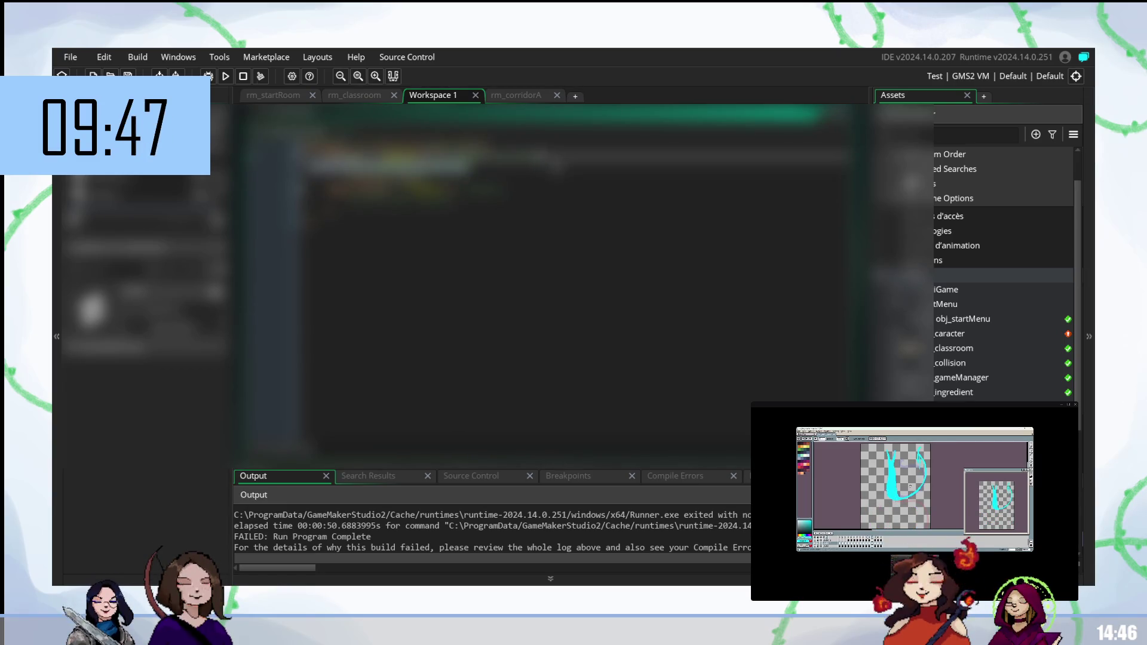
left_click_drag(541, 156, 434, 157)
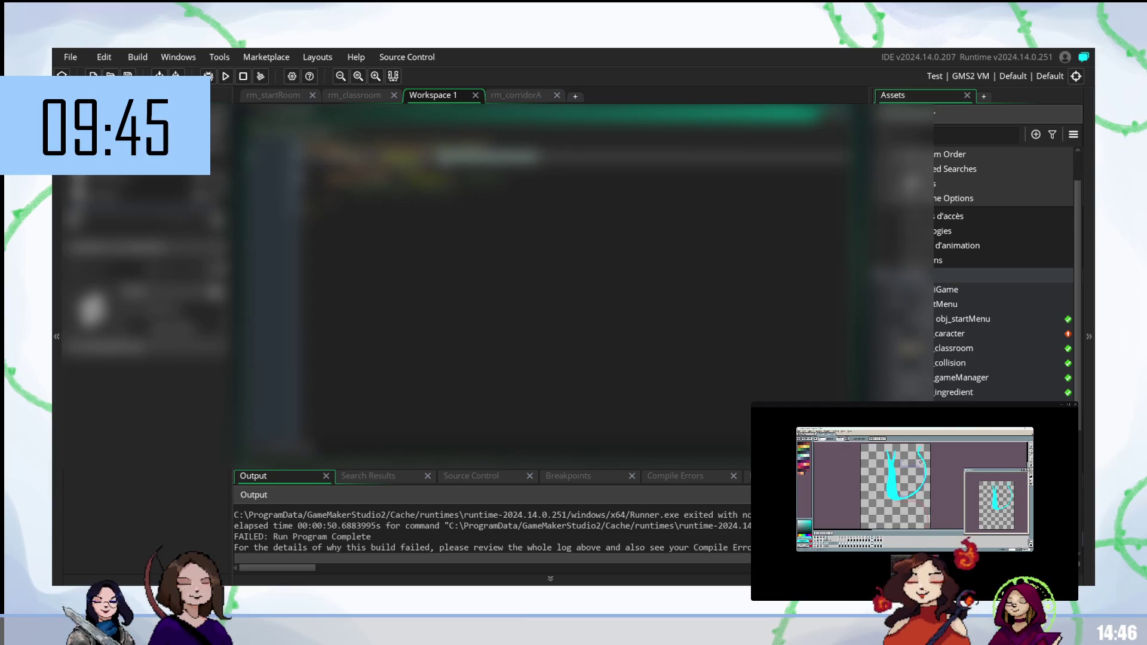
key("BackSpace")
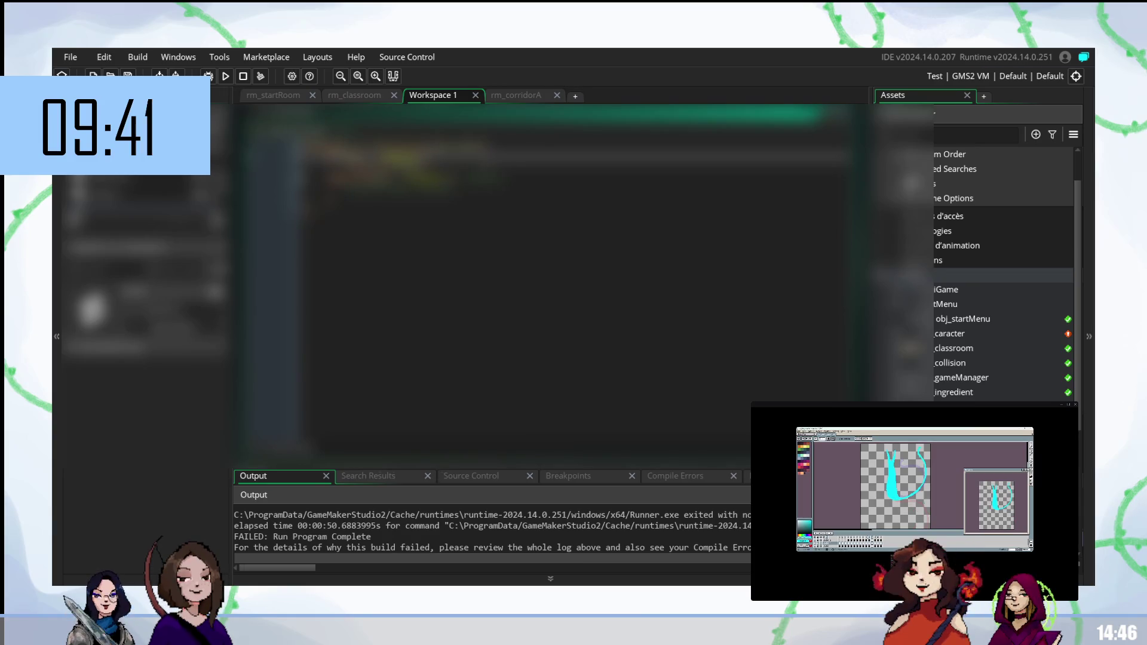
key("ctrl+v")
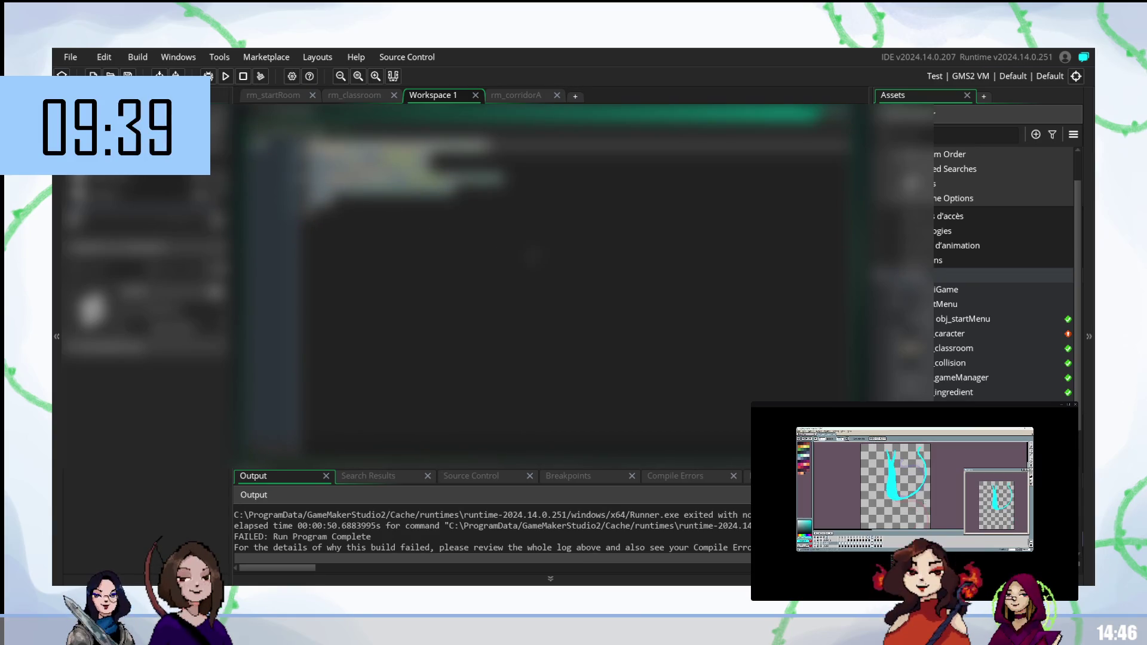
key("ctrl+v")
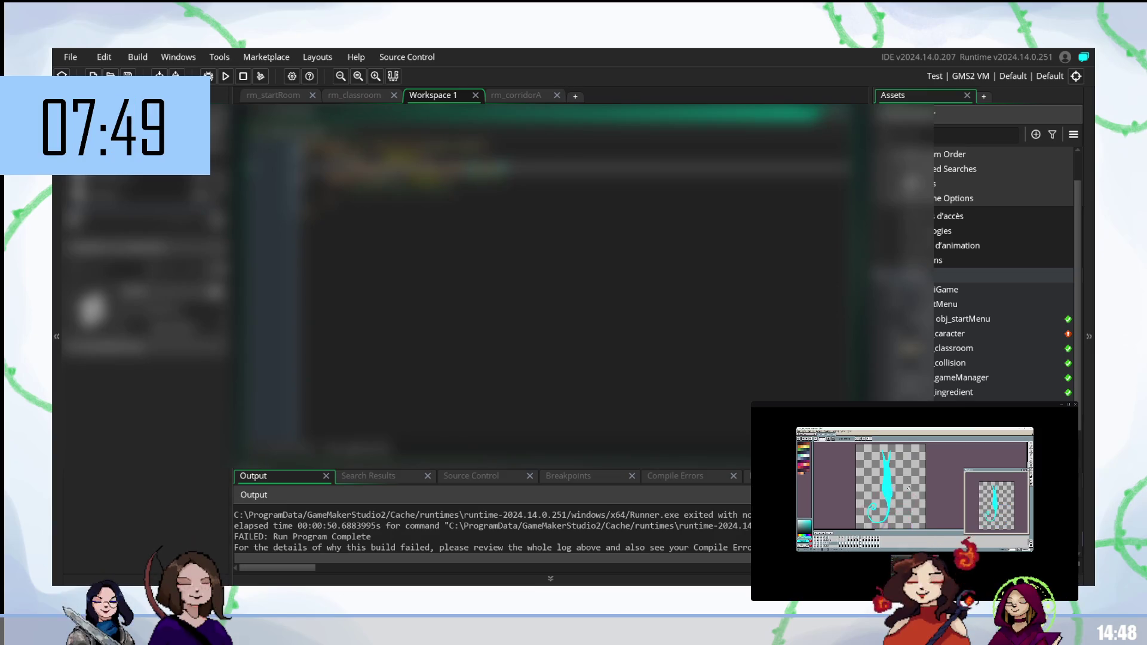
key("F5")
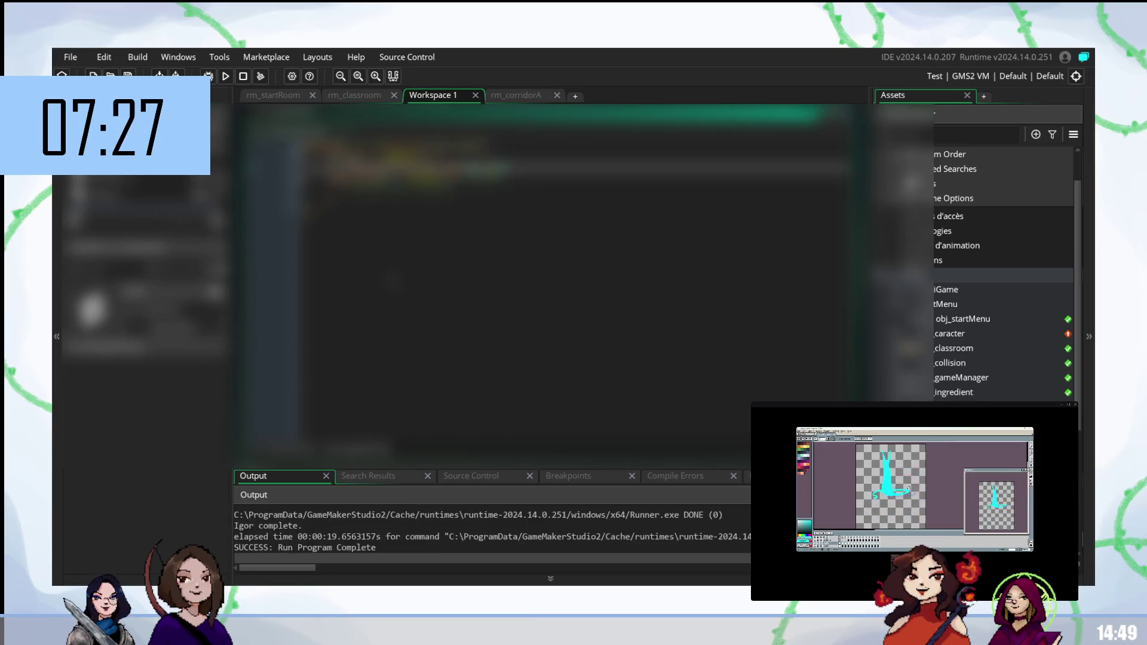
Step: Jump to a later line of the caracter code after the successful rebuild
left_click(574, 212)
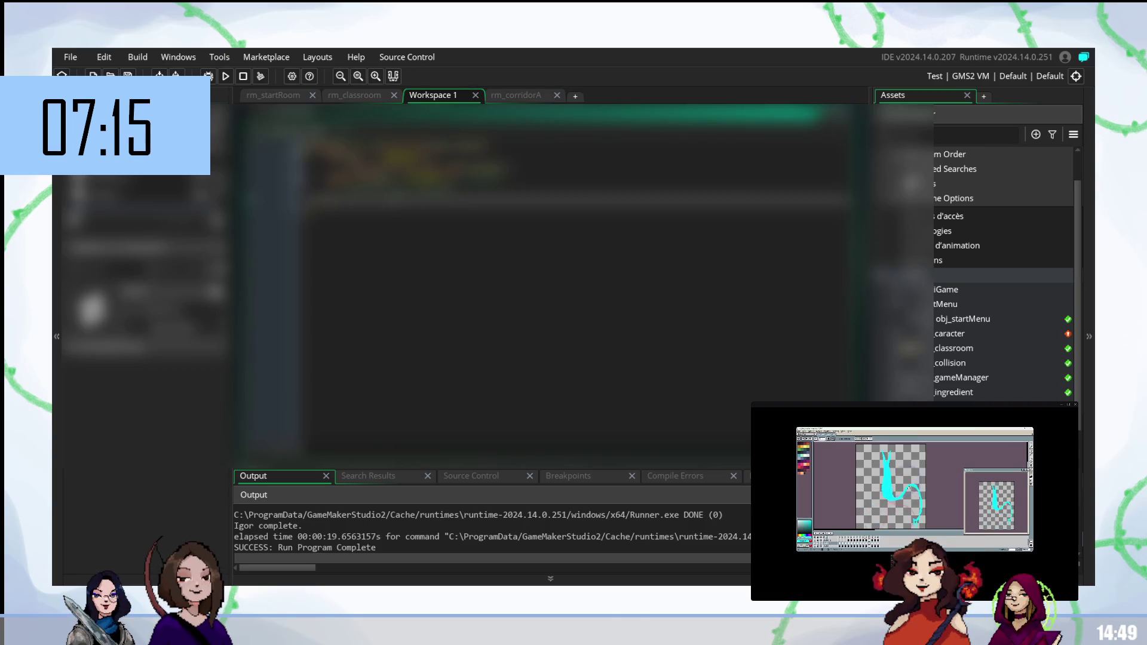
Step: Place an obj_caracter instance in rm_corridorA, nudge it slightly left and down, and start a build
left_click(531, 96)
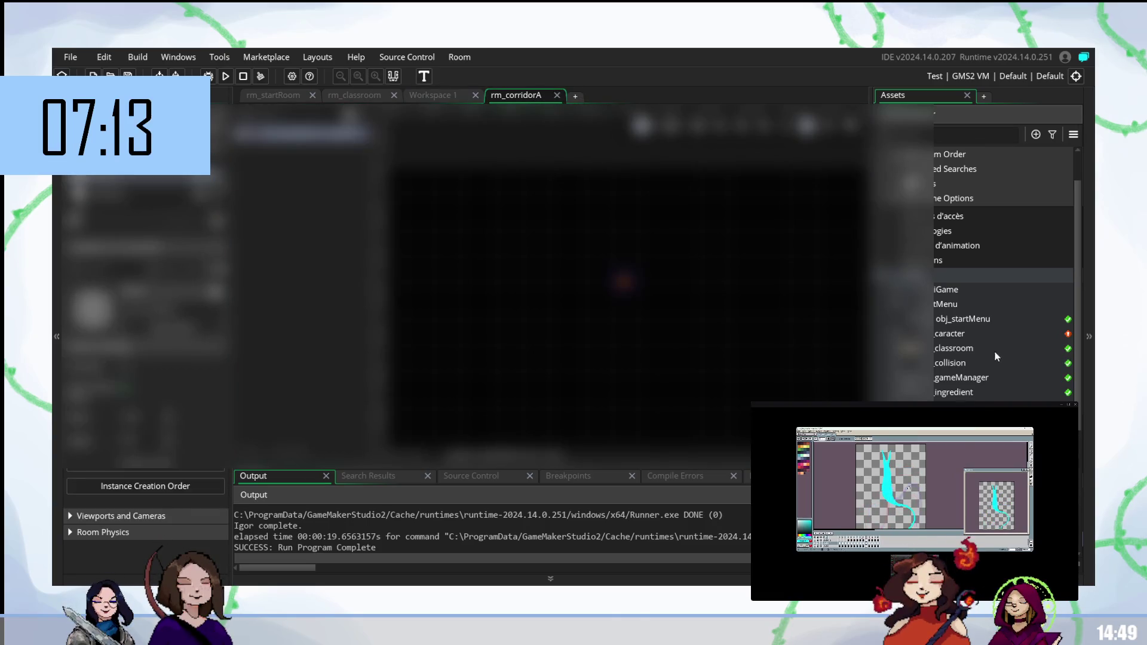
mouse_move(954, 328)
left_mouse_down()
mouse_move(640, 233)
mouse_move(591, 183)
left_mouse_up()
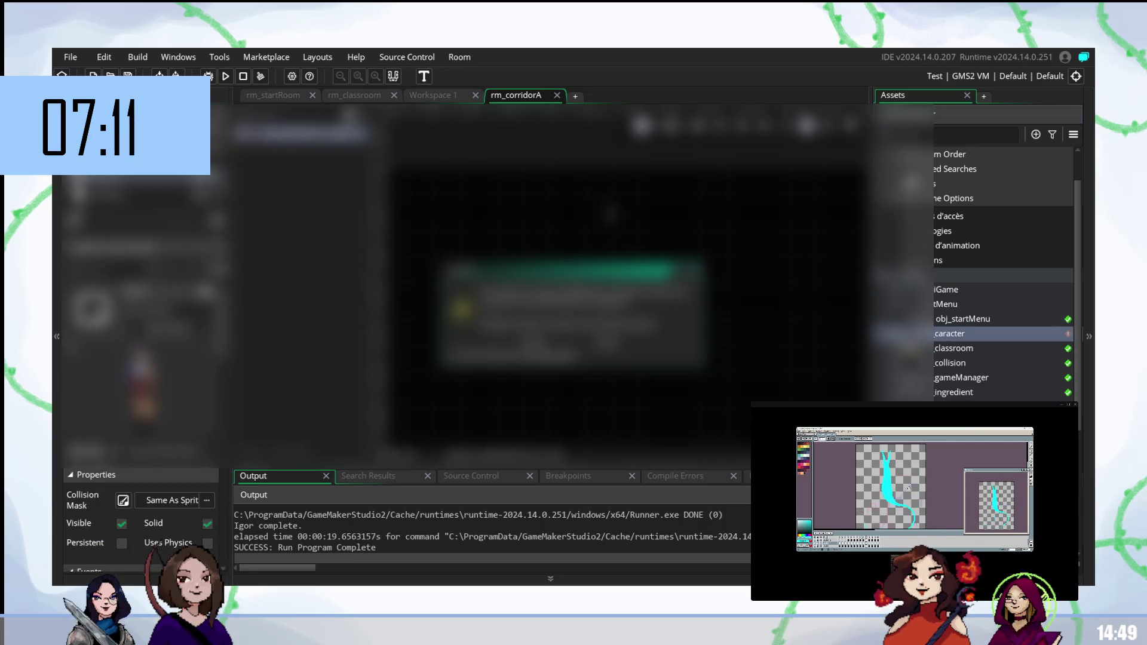
left_click(609, 344)
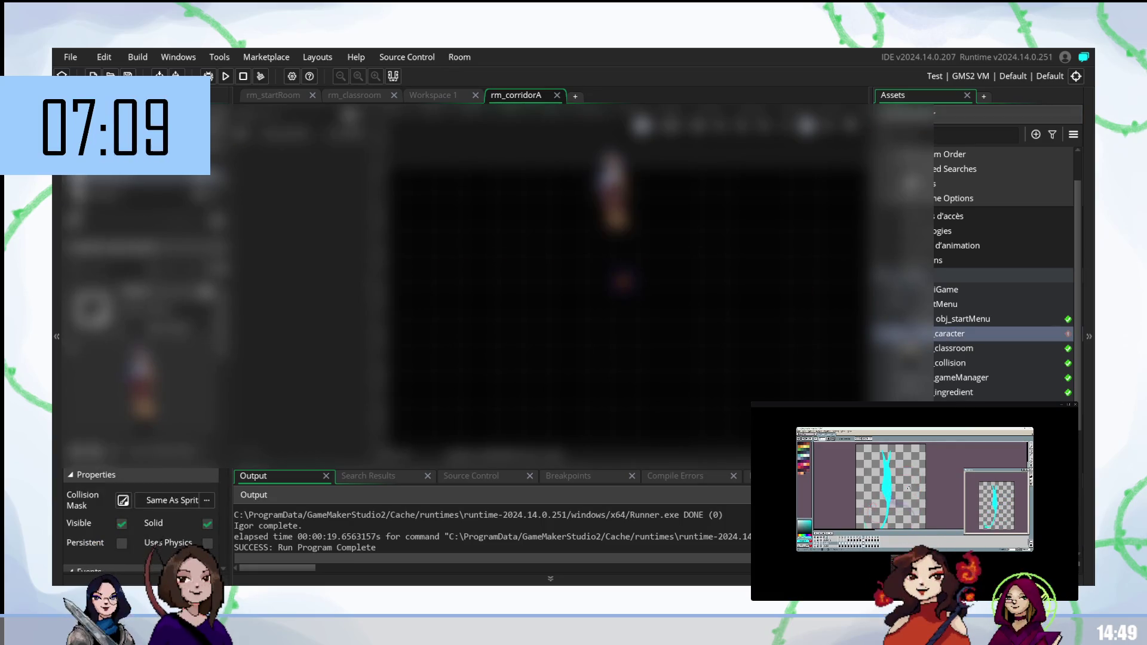
left_click_drag(574, 204, 561, 217)
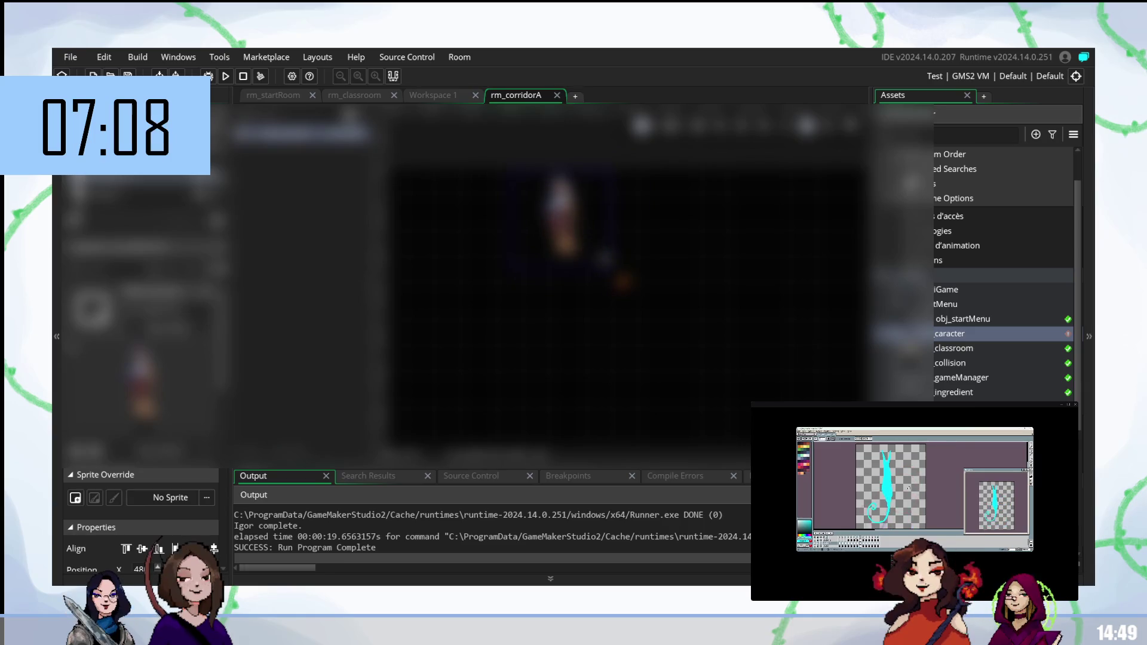
key("F5")
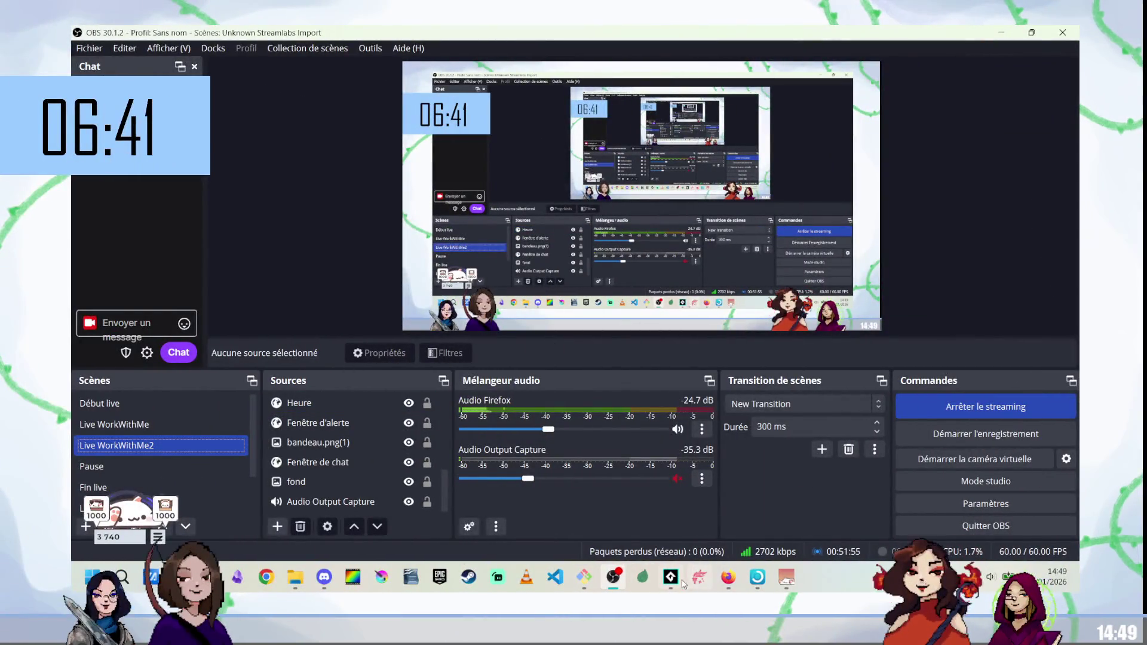
Step: Return to GameMaker, deselect the character instance, and run the game with F5
key("alt+Tab")
left_click(297, 332)
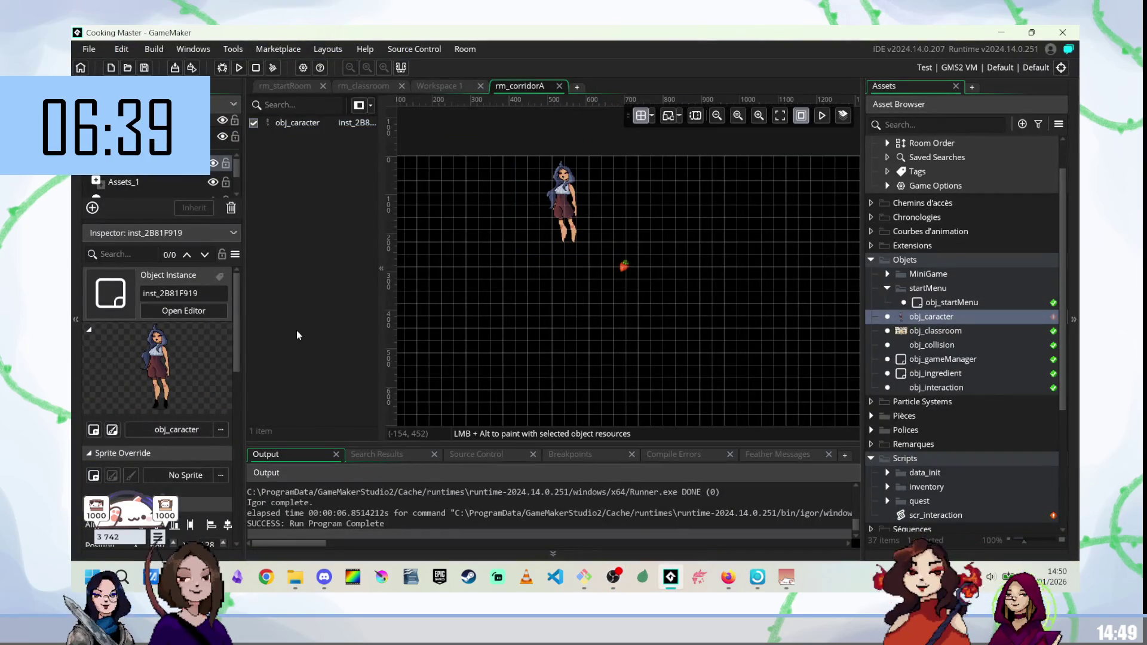
key("F5")
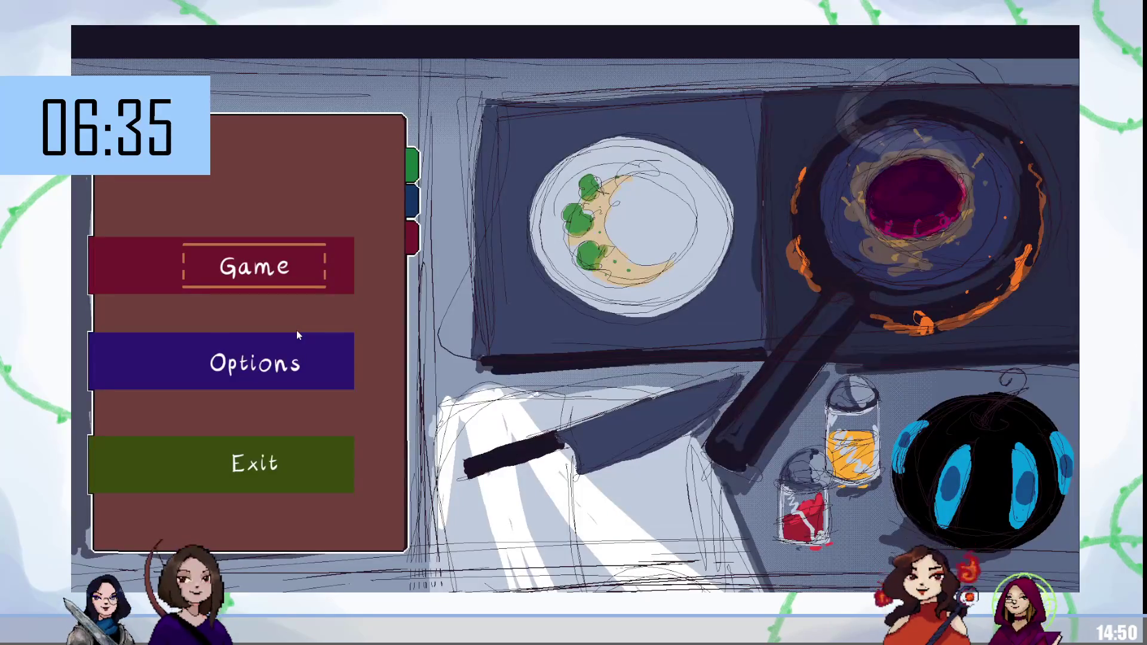
Step: Start the game and walk the character down, right, then down into the corridor room
key("Return")
key("Down")
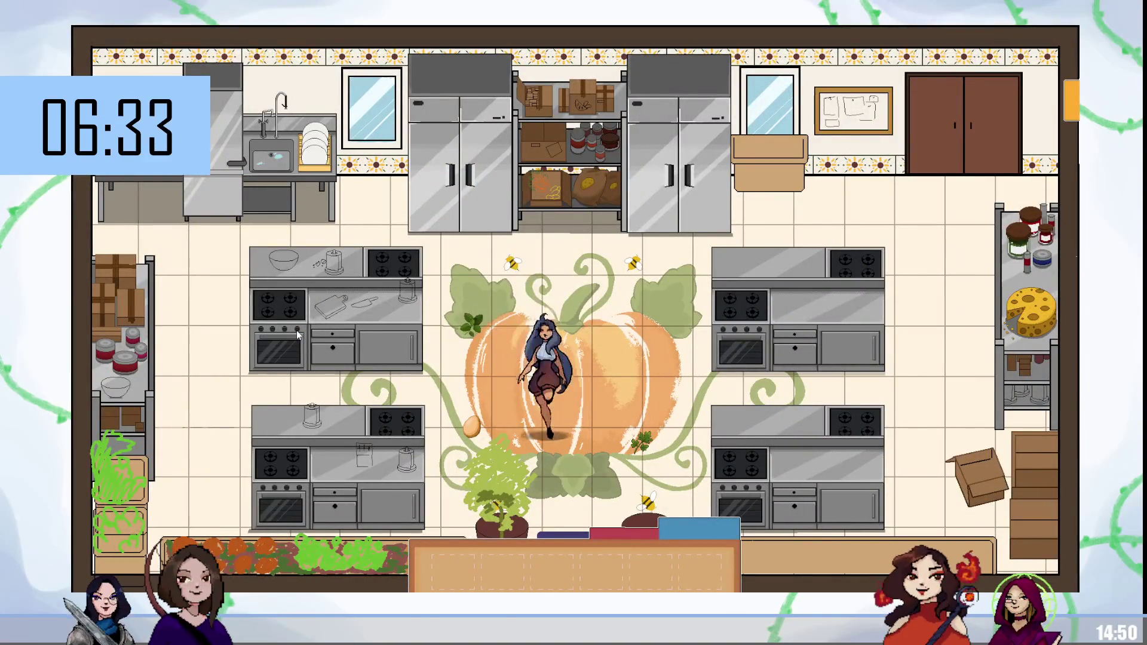
key("Right")
key("Down")
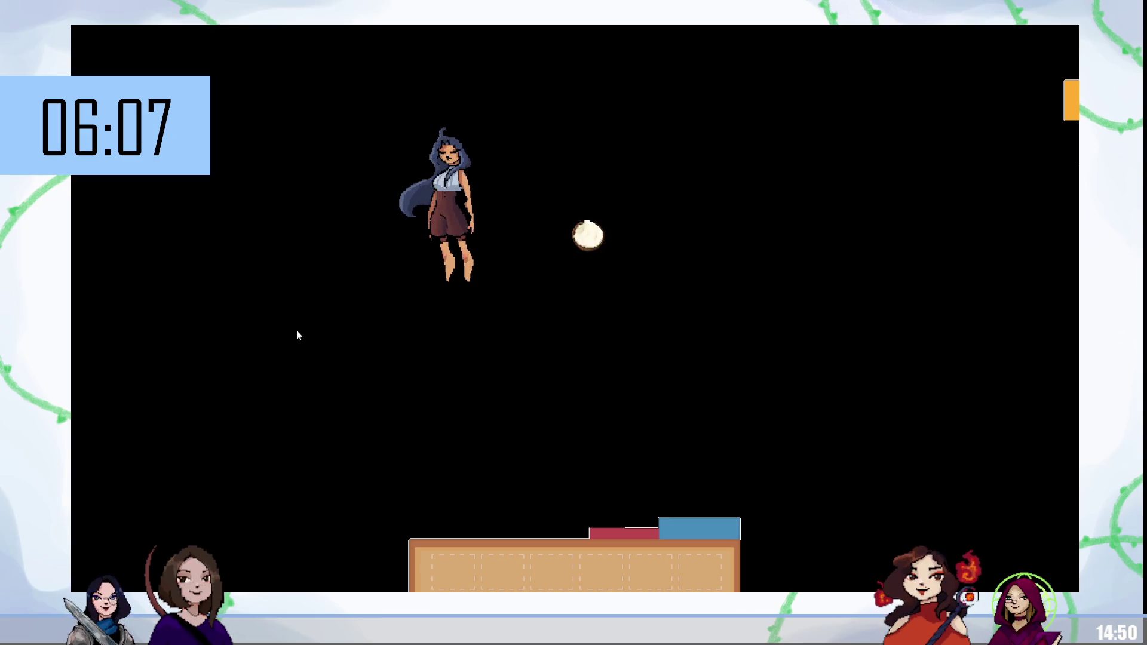
Step: End the Cooking Master test run with Escape to get back to the rm_corridorA editor
key("Escape")
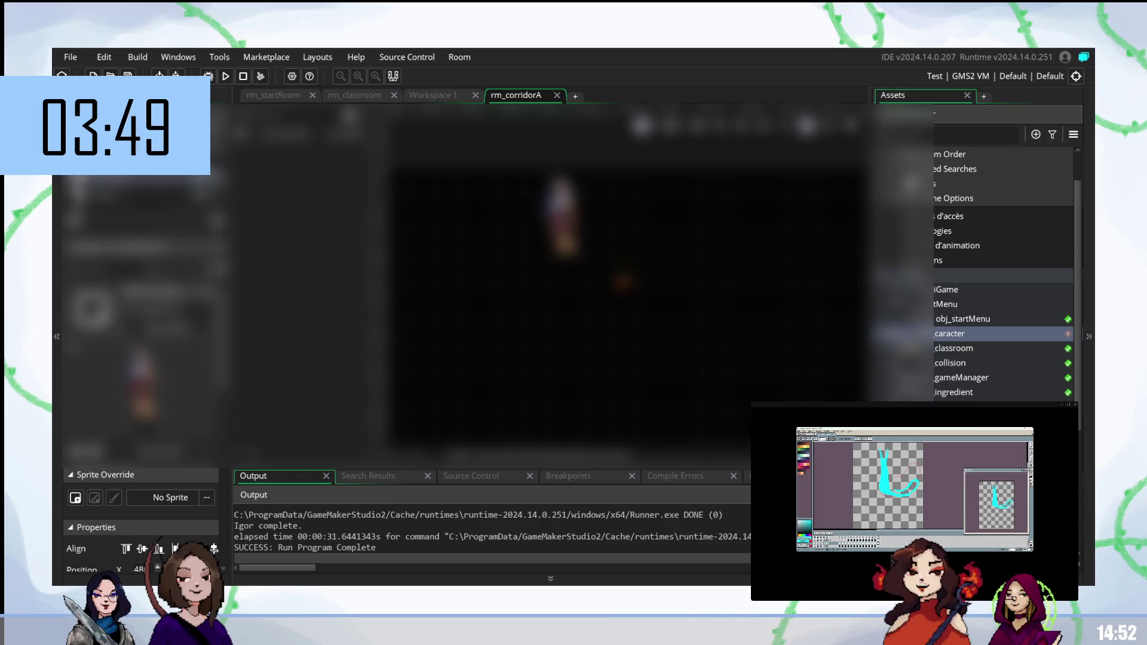
Step: Look at rm_startRoom and rm_corridorA, then switch to the rm_classroom room
left_click(276, 97)
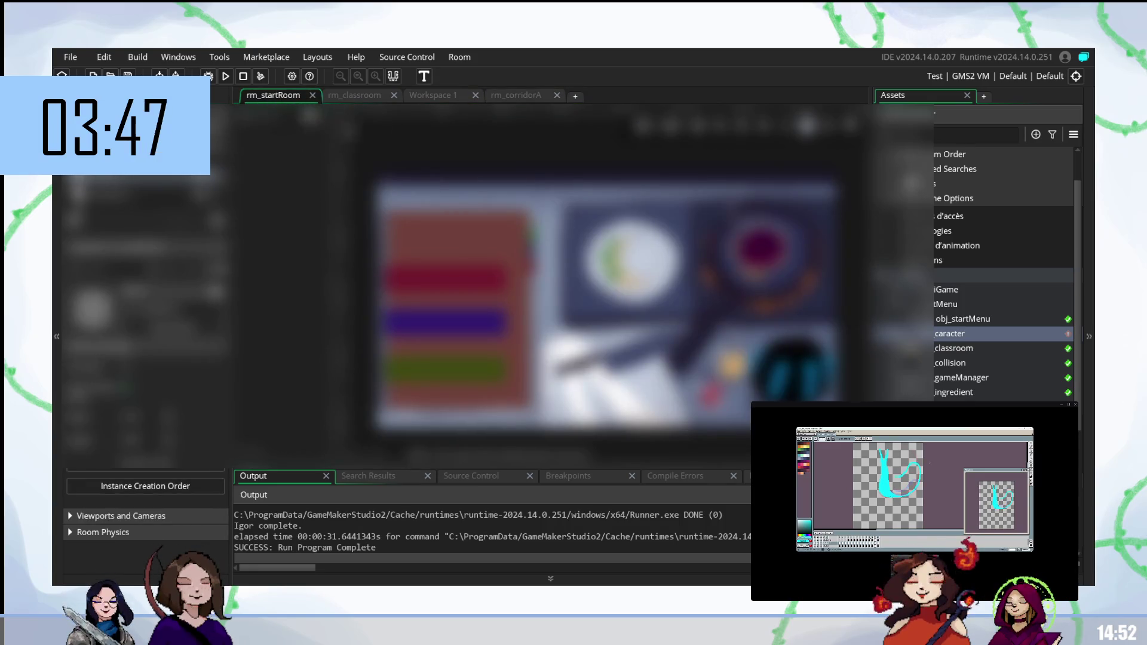
left_click(515, 95)
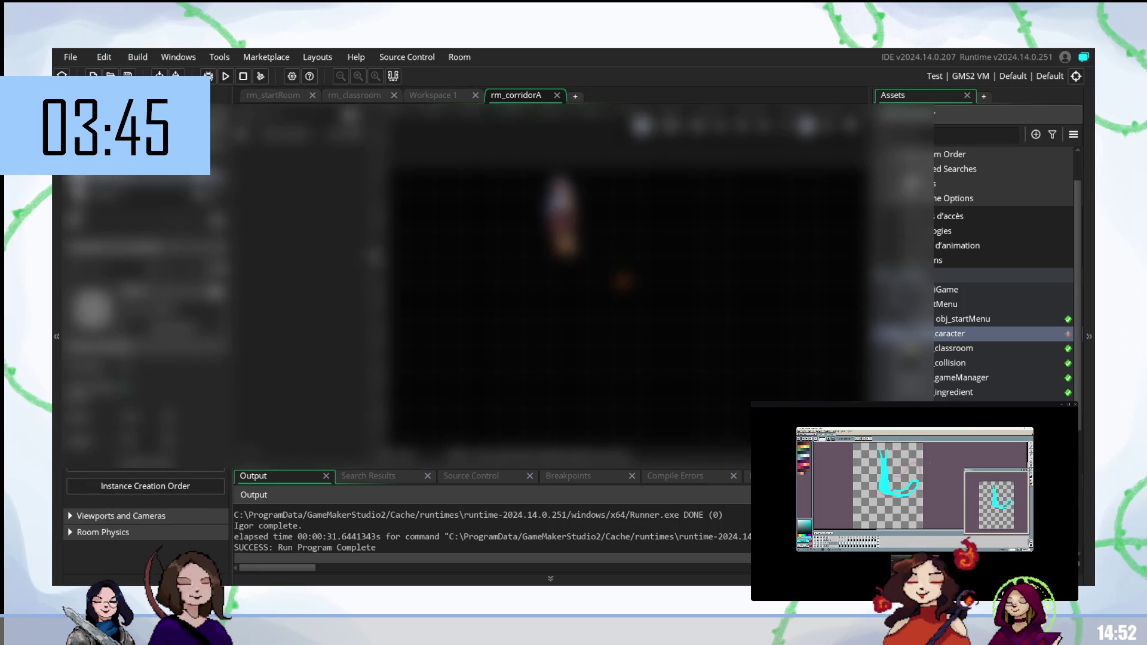
left_click(345, 96)
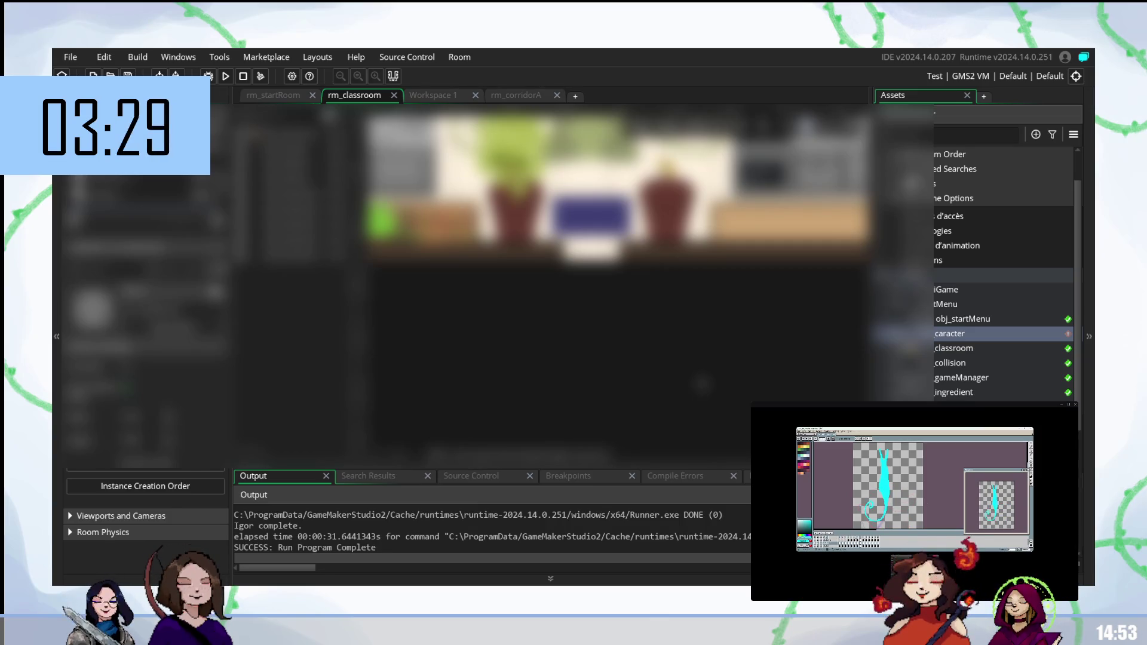
Step: Scroll the Asset Browser down and back up to find the two minigame objects
scroll(975, 398, "down", 3)
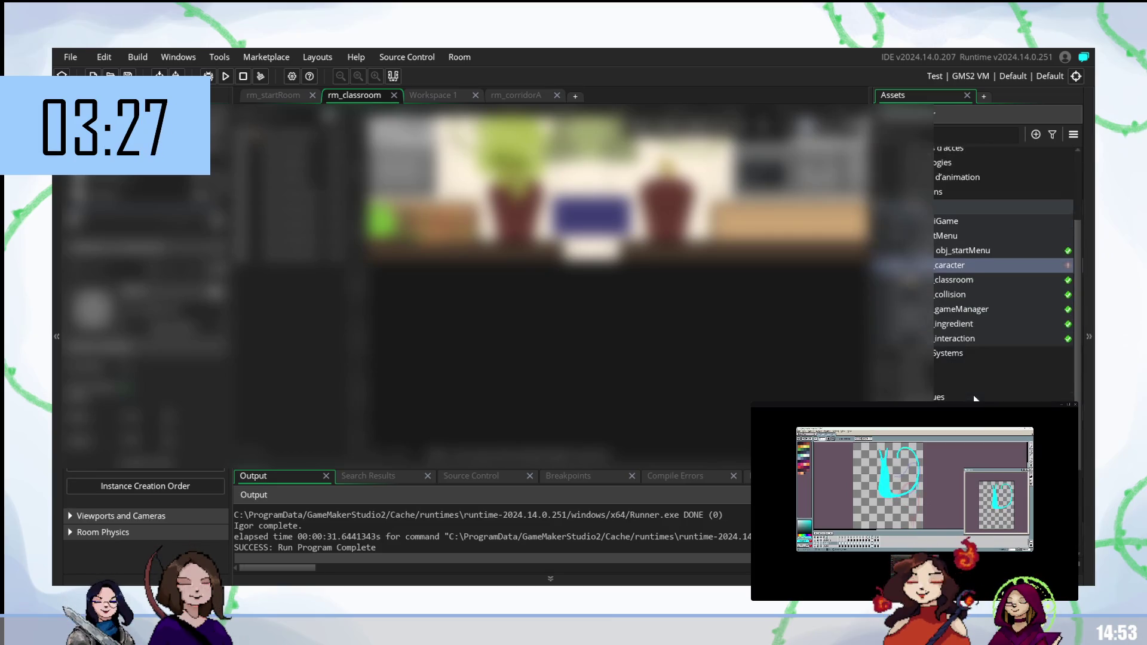
scroll(975, 399, "down", 2)
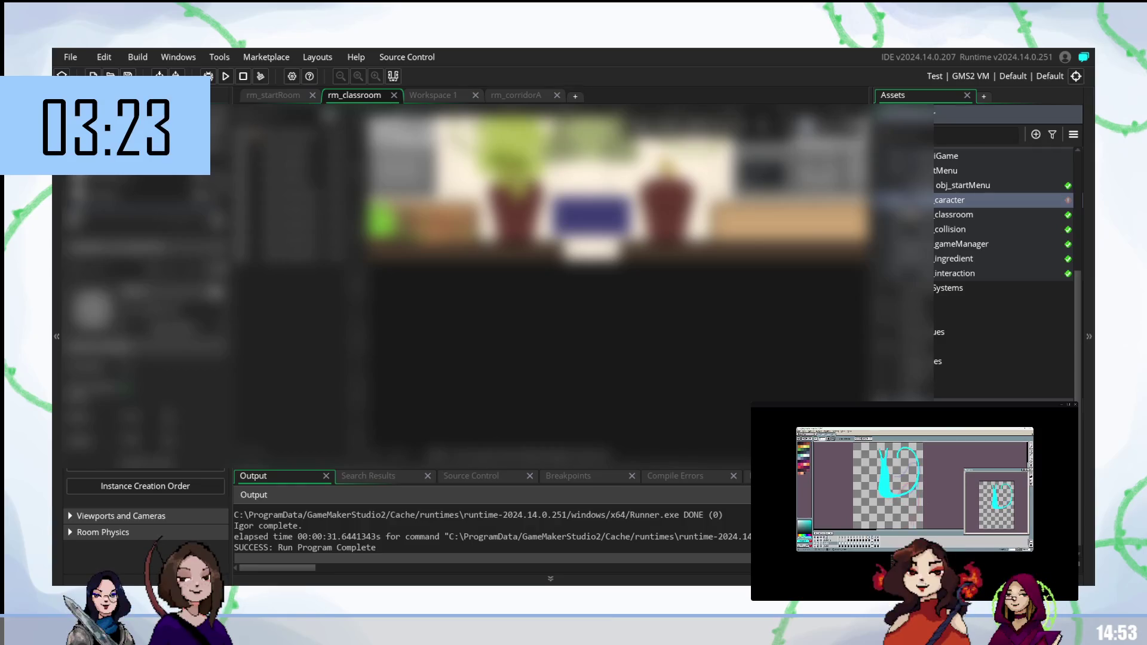
scroll(976, 398, "up", 5)
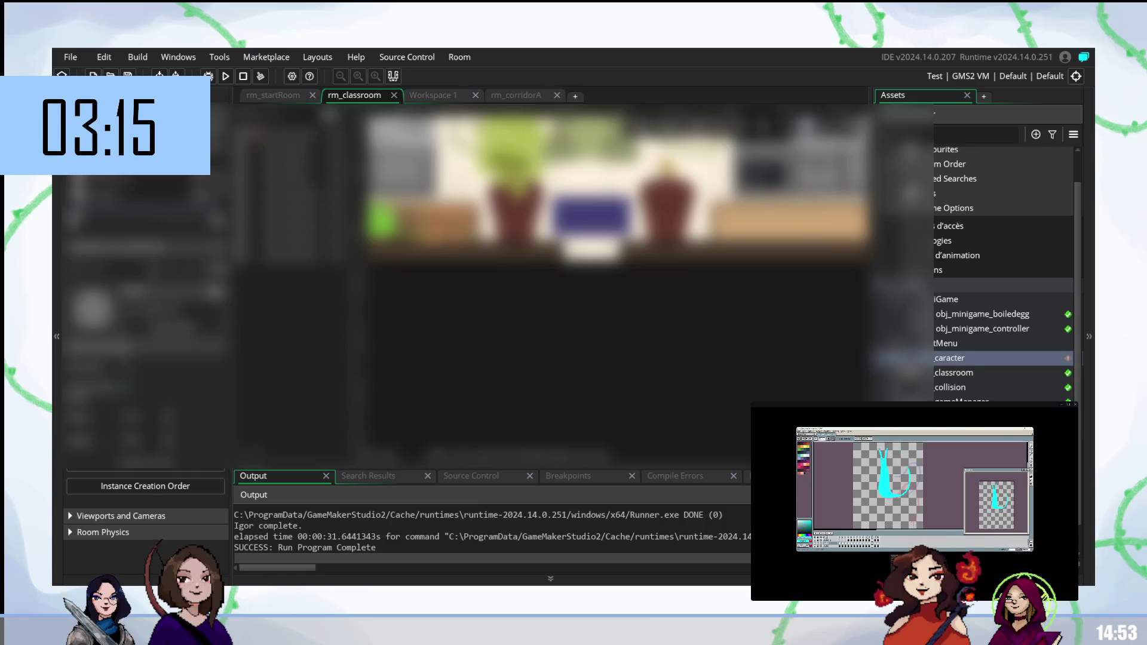
Step: Move the Workspace 1 tab after rm_corridorA and show it
mouse_move(436, 95)
left_mouse_down()
mouse_move(616, 95)
mouse_move(526, 95)
left_mouse_up()
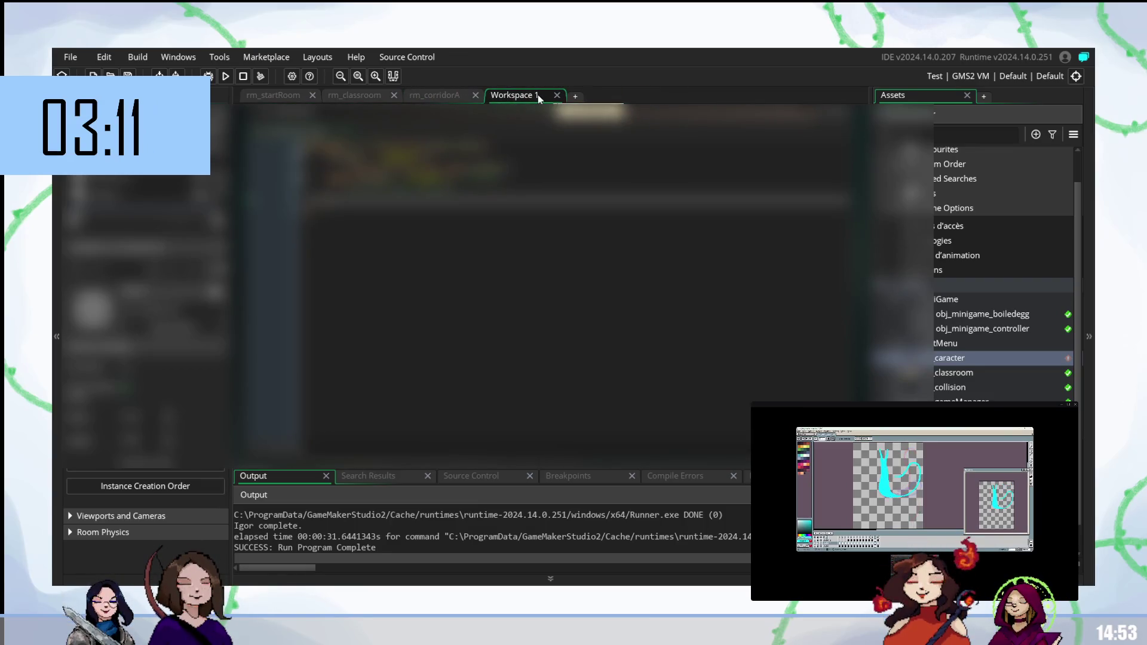
right_click(528, 98)
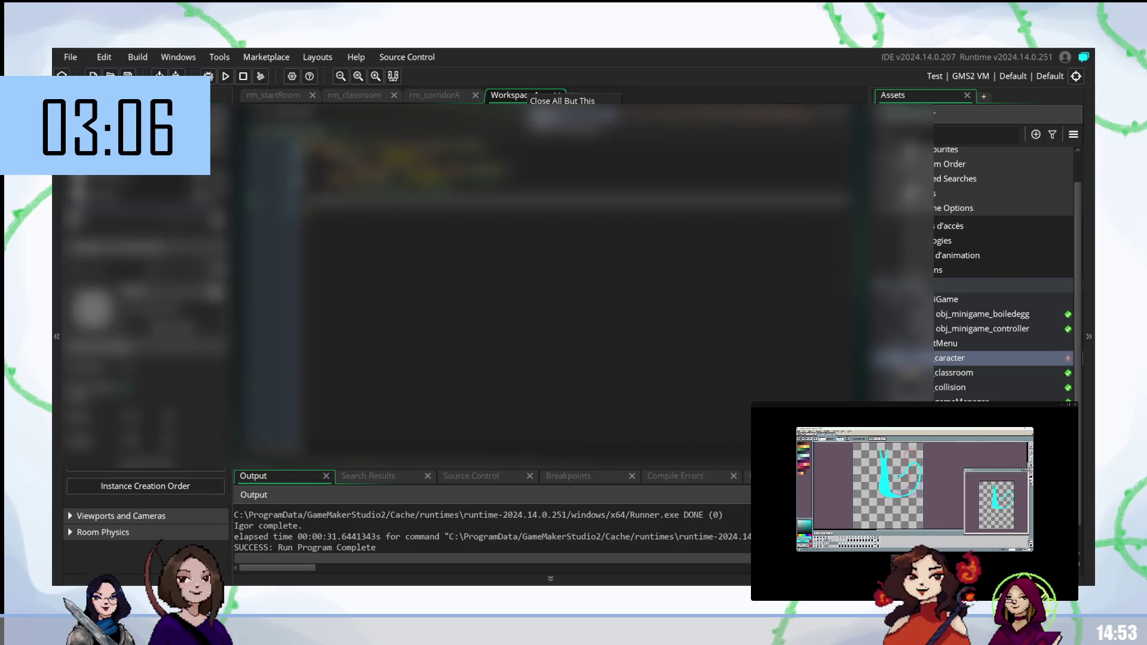
key("Escape")
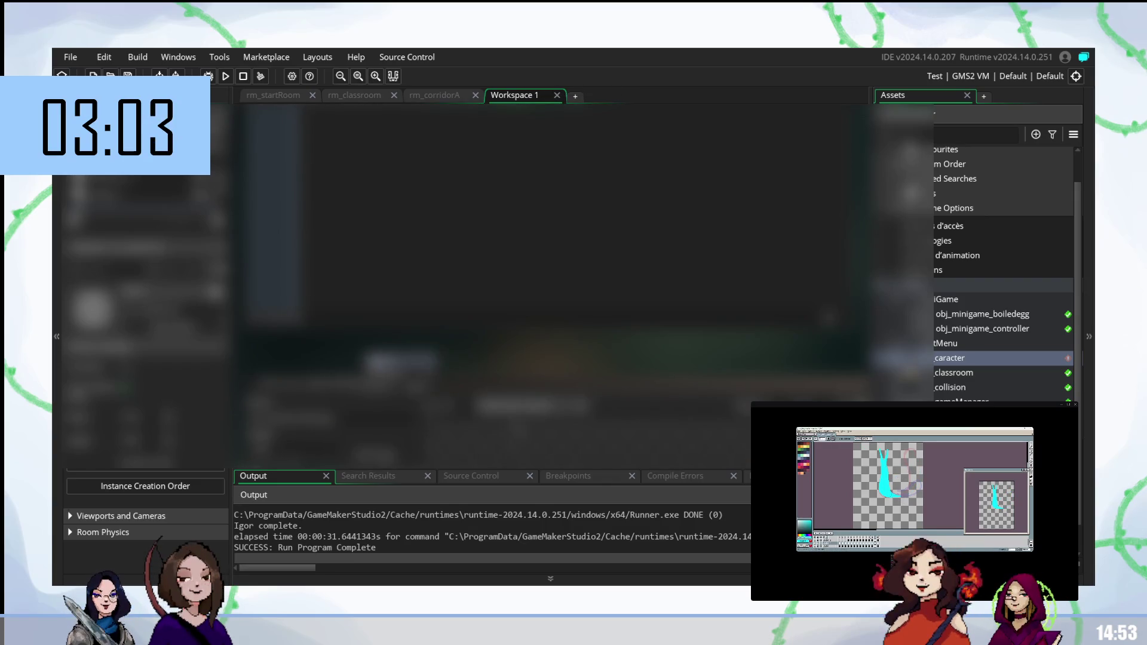
Step: Close all windows in Workspace 1 and collapse the side panel
right_click(436, 472)
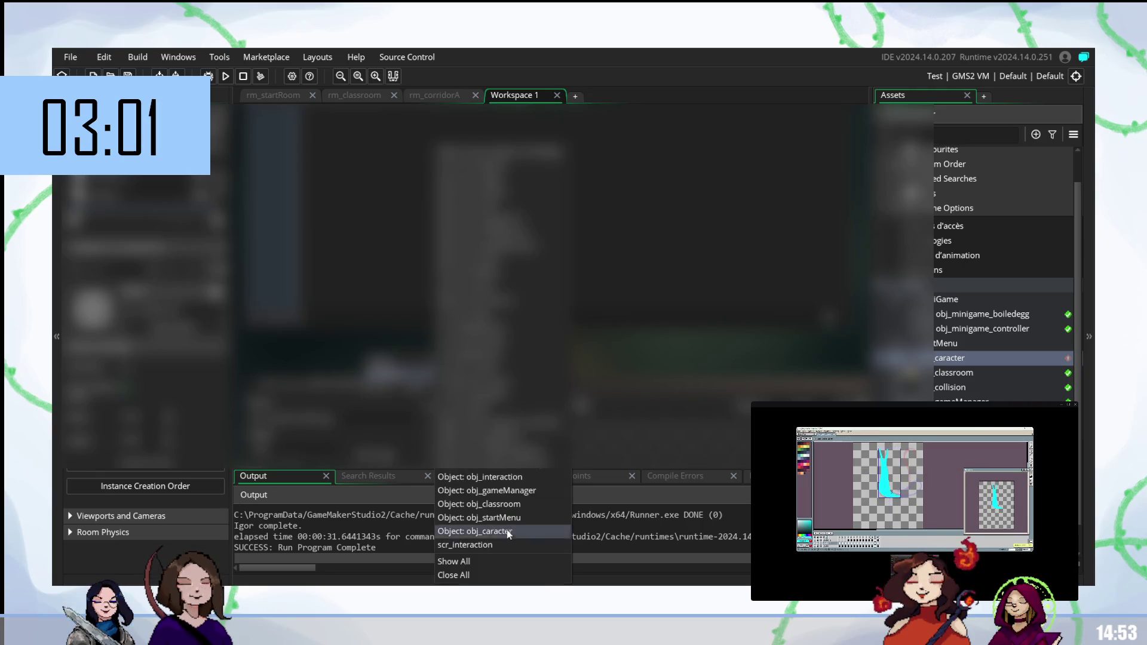
left_click(472, 573)
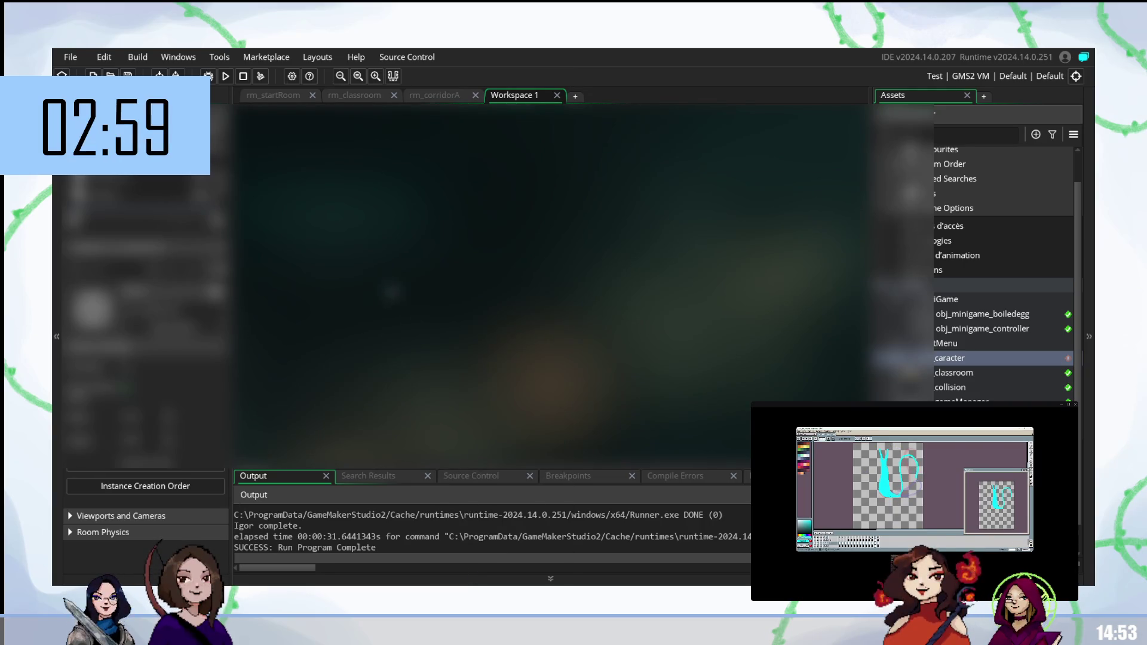
left_click(55, 276)
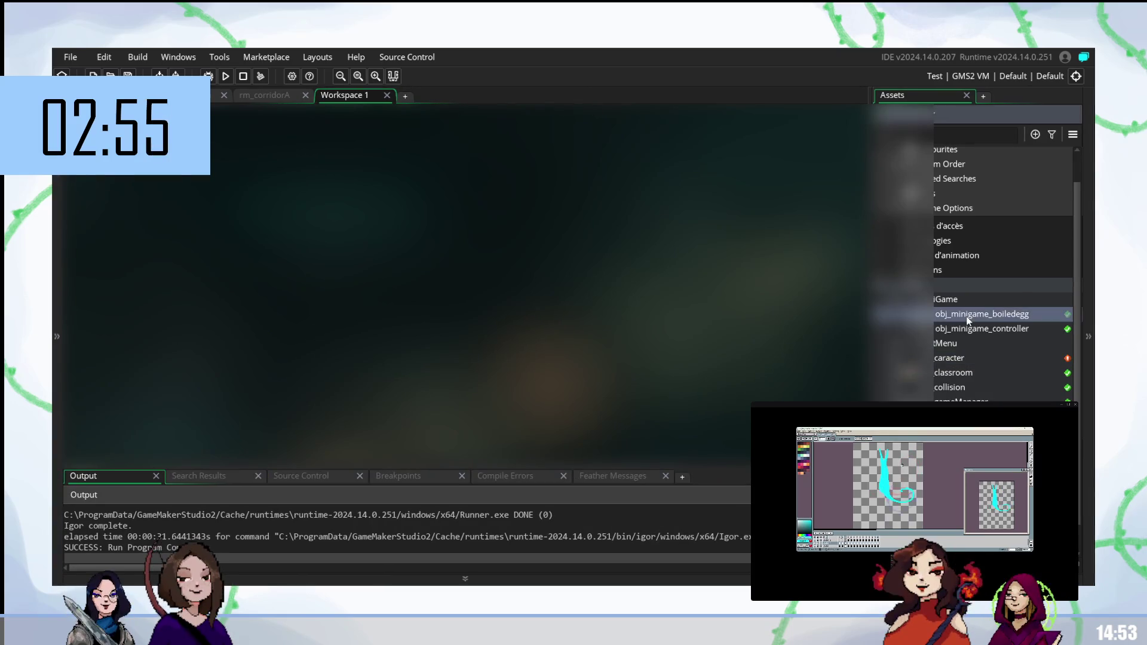
Step: Open obj_minigame_boiledegg and obj_minigame_controller, then rename the workspace to 'minigame'
double_click(986, 314)
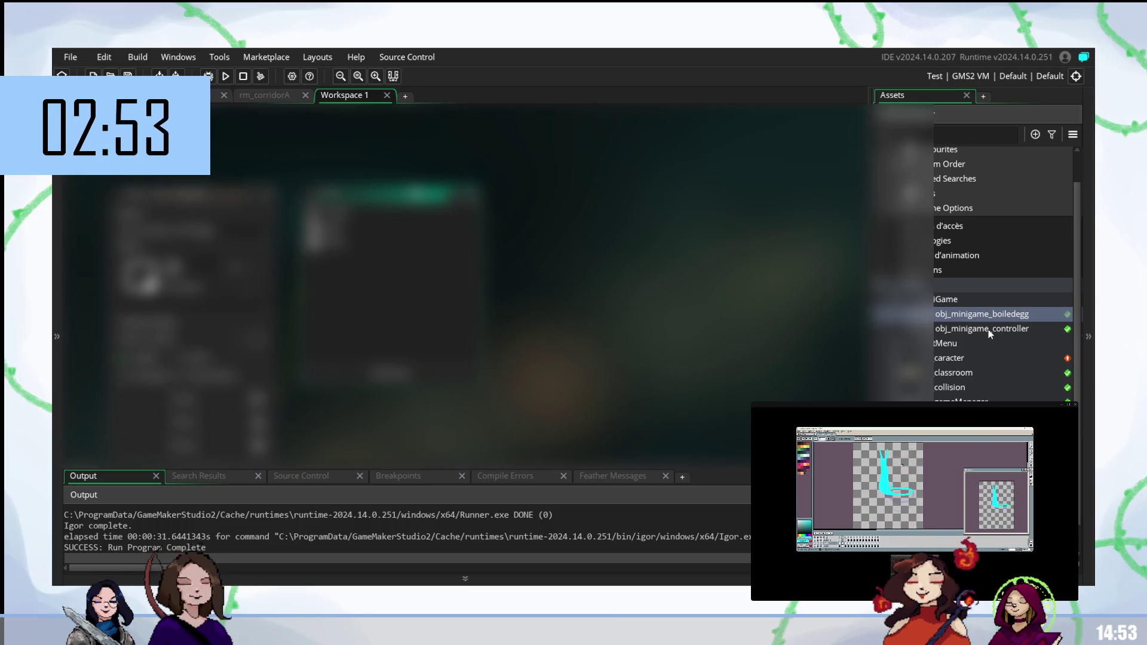
double_click(990, 328)
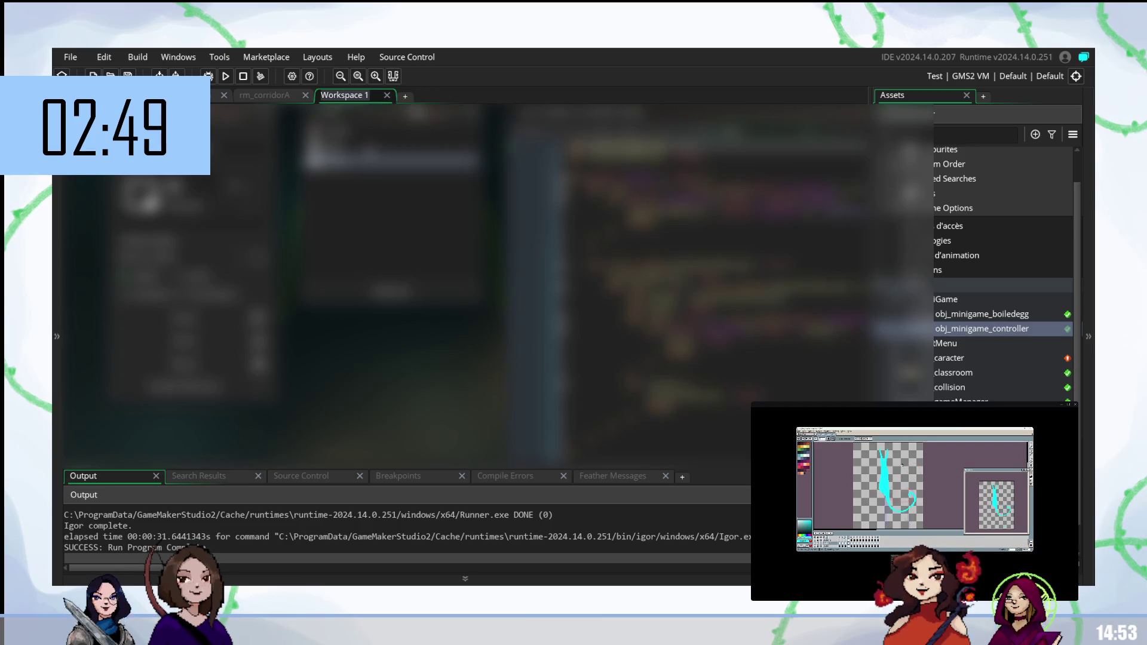
type("mini")
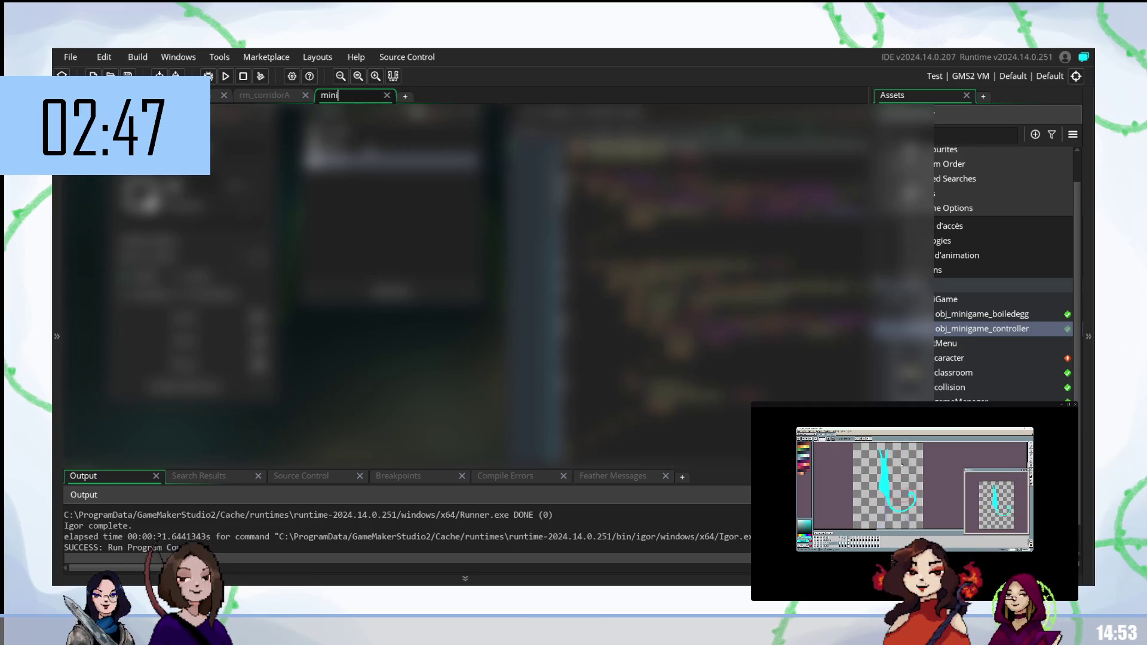
type("game")
key("Return")
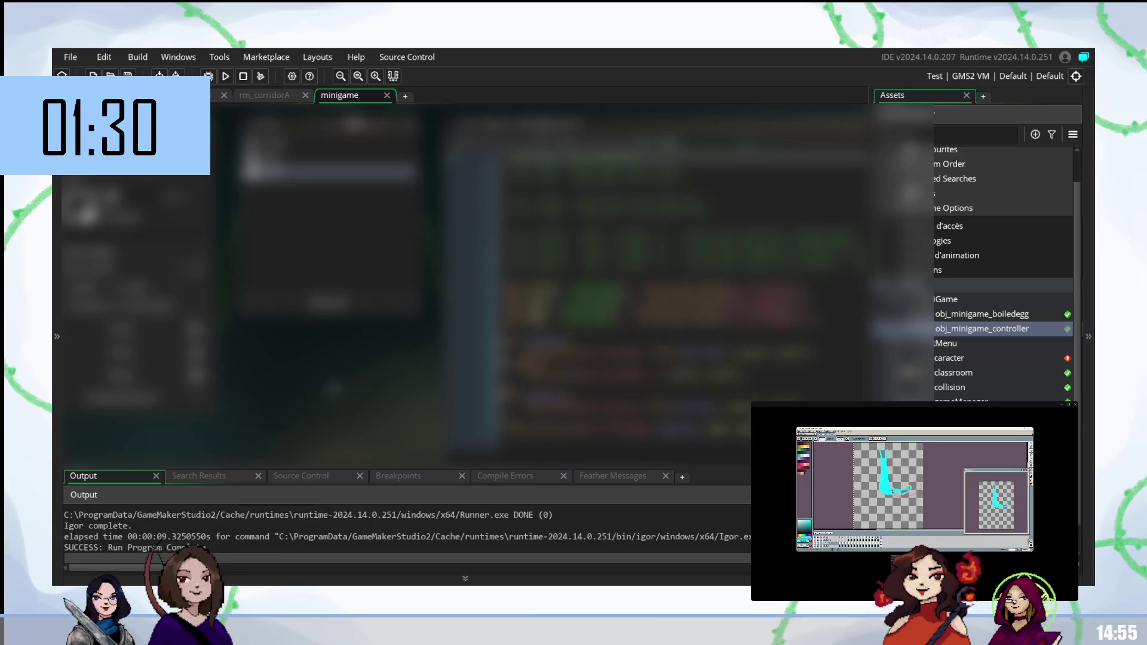
Step: Open the caracter object's code, place the cursor in it, and scroll up and down through it
double_click(963, 361)
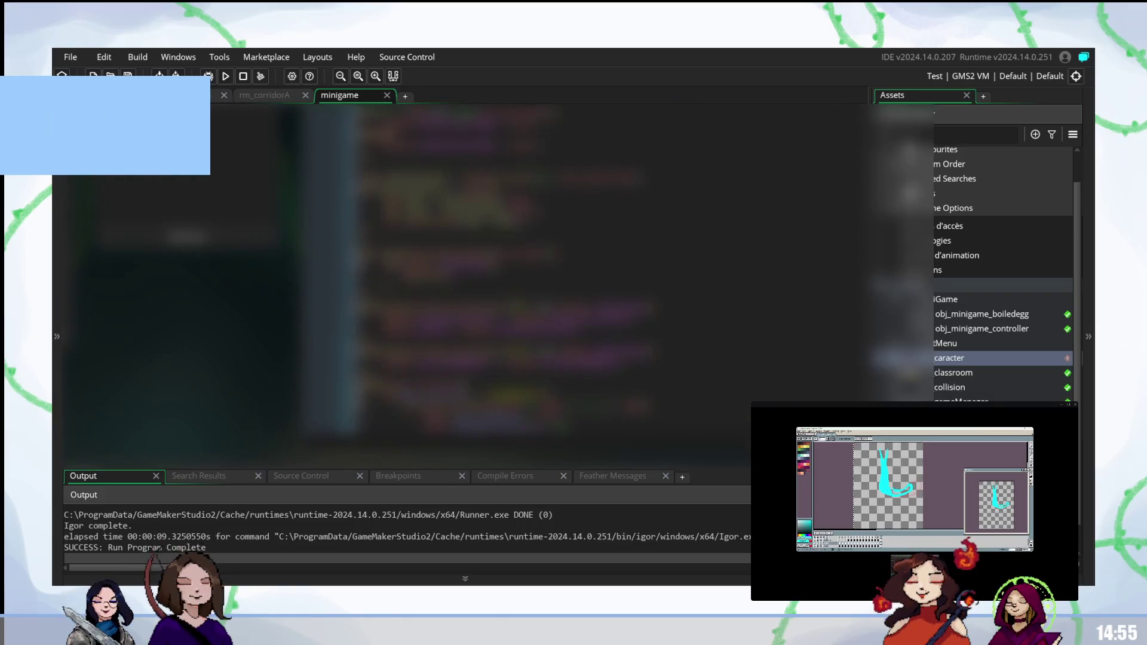
scroll(508, 269, "down", 3)
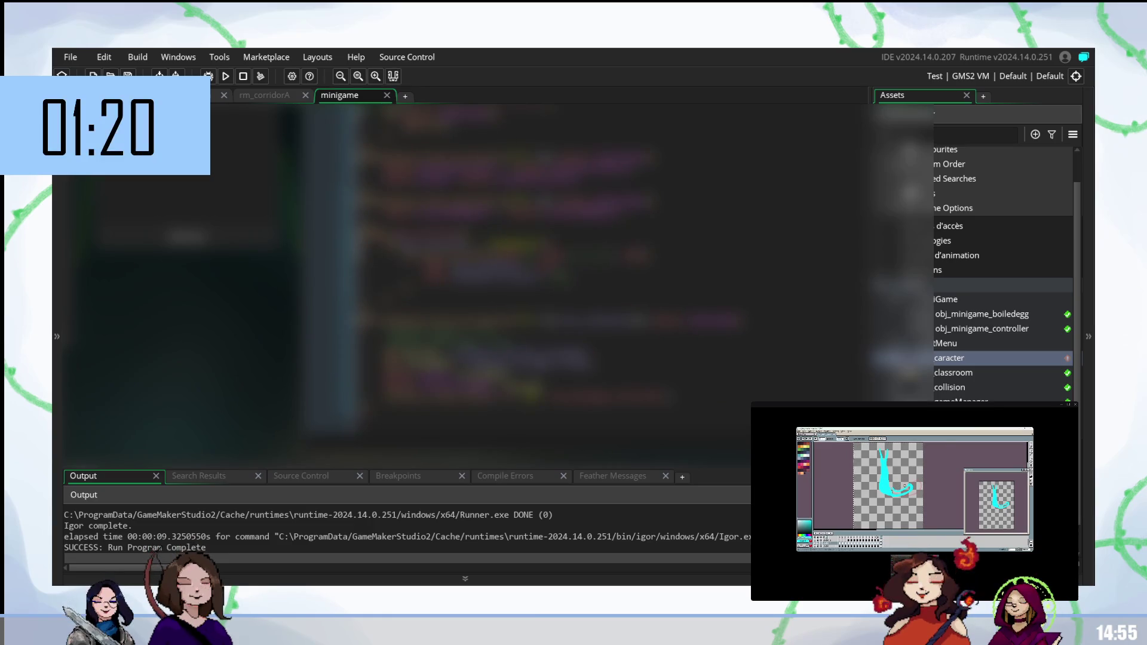
left_click(508, 343)
scroll(493, 269, "up", 2)
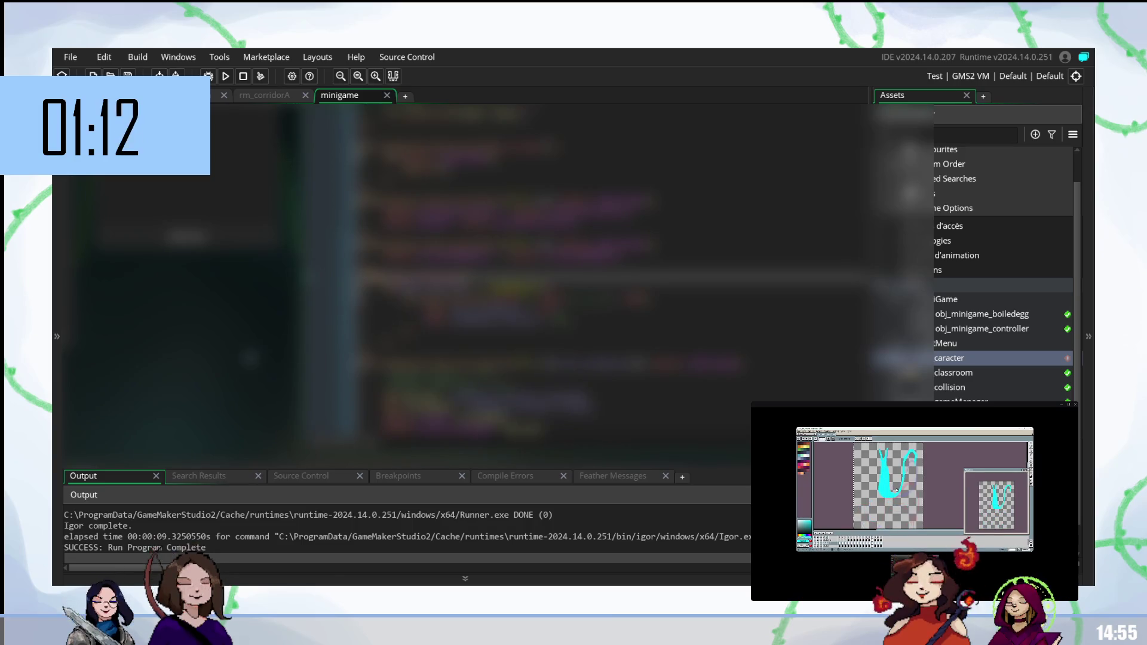
scroll(586, 281, "down", 3)
scroll(585, 239, "down", 3)
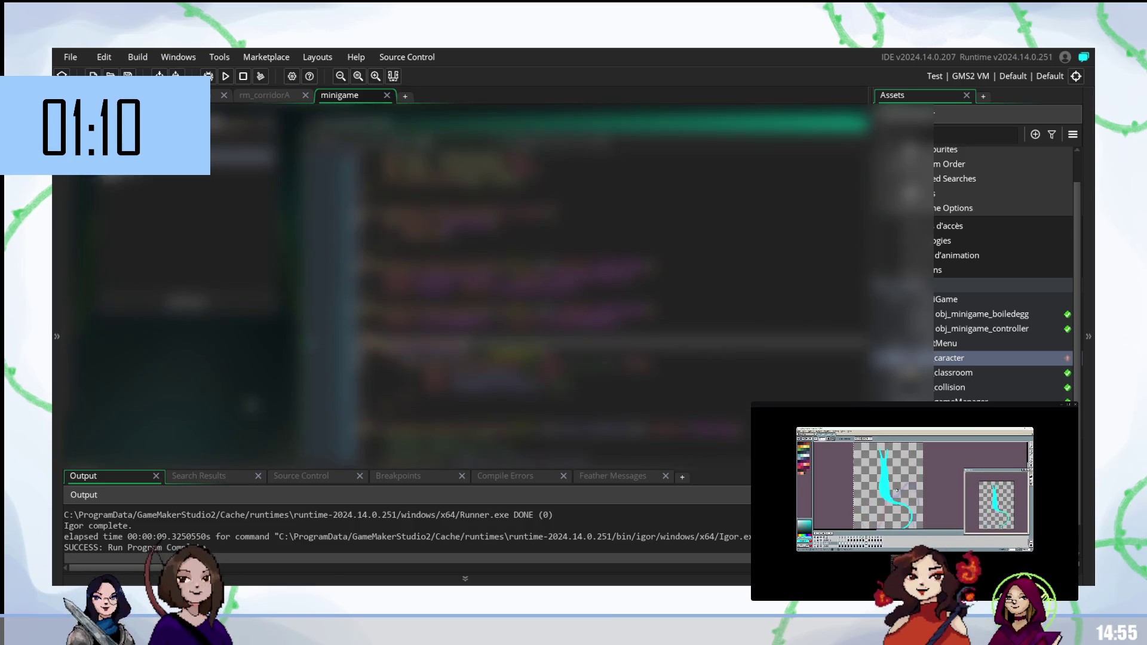
scroll(585, 280, "up", 1)
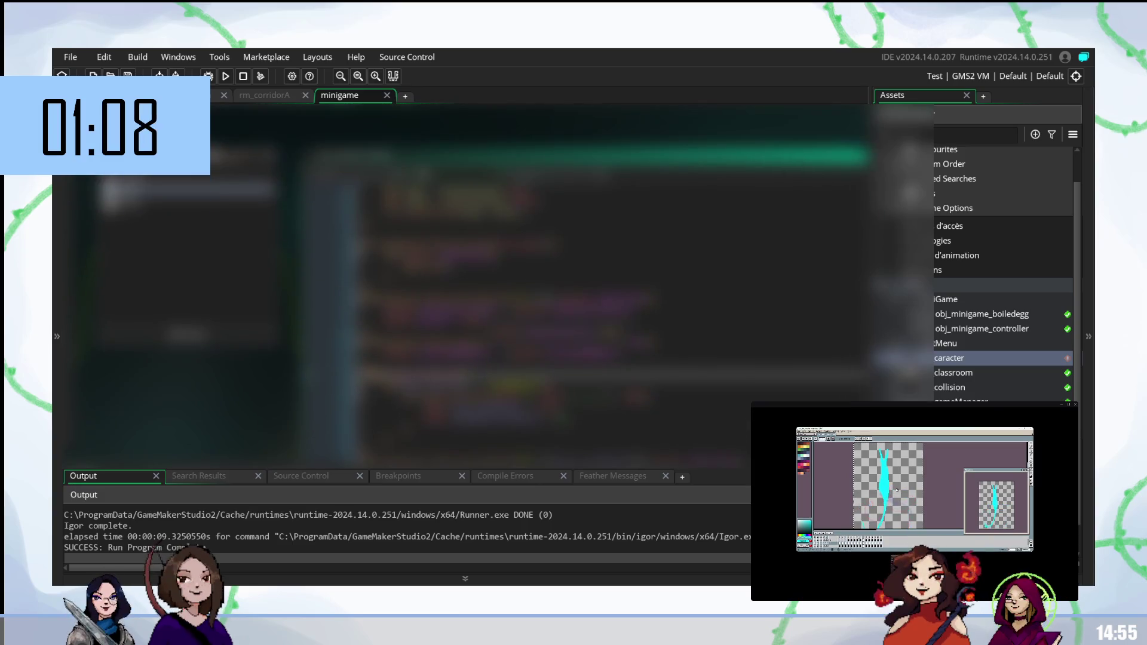
scroll(508, 299, "down", 3)
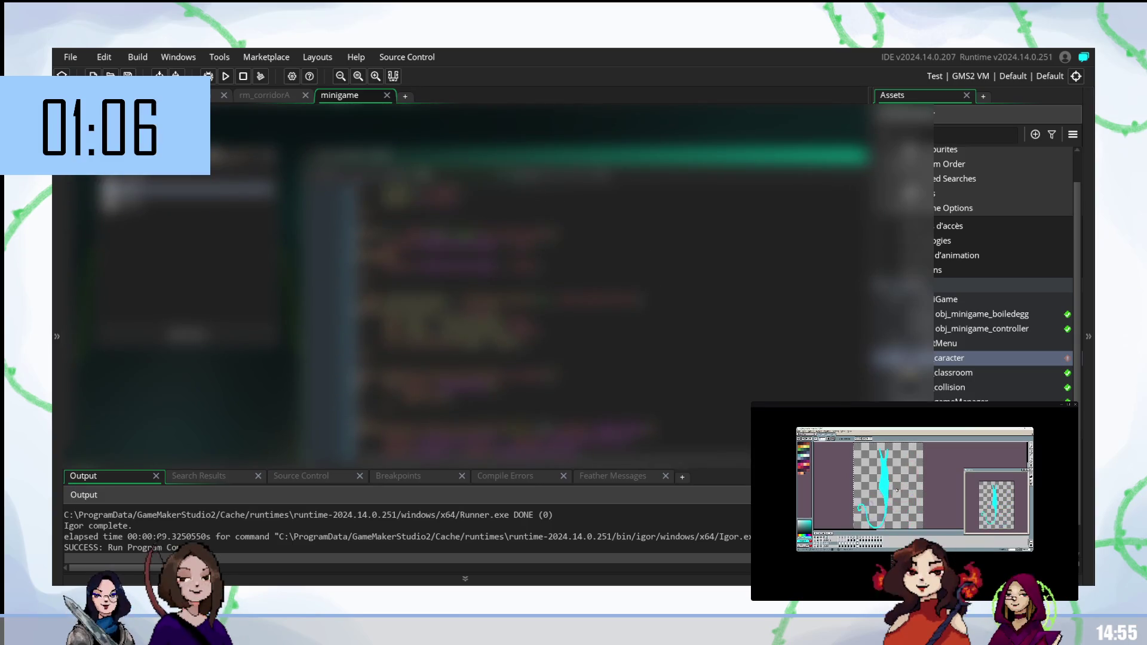
scroll(586, 299, "down", 4)
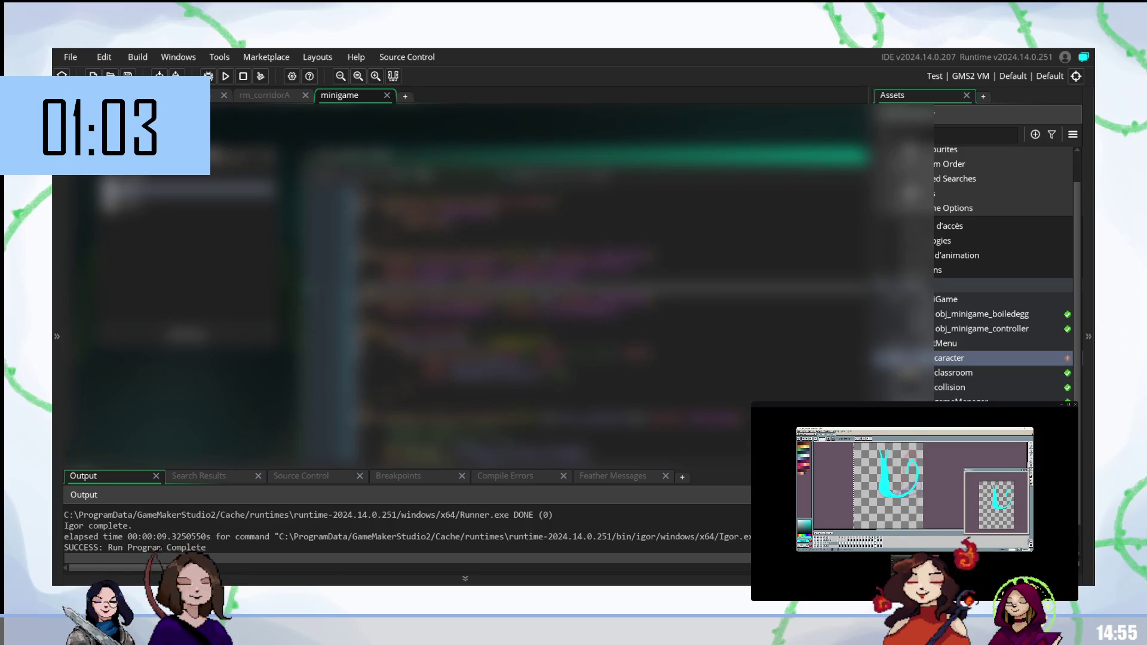
scroll(610, 273, "down", 5)
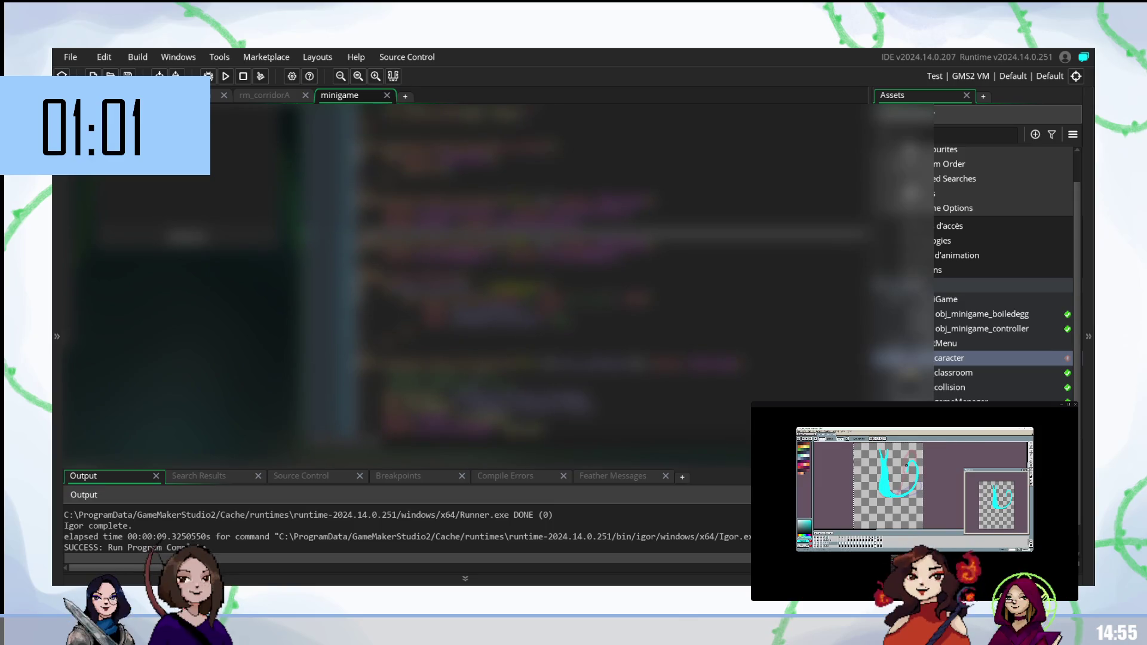
scroll(609, 273, "up", 5)
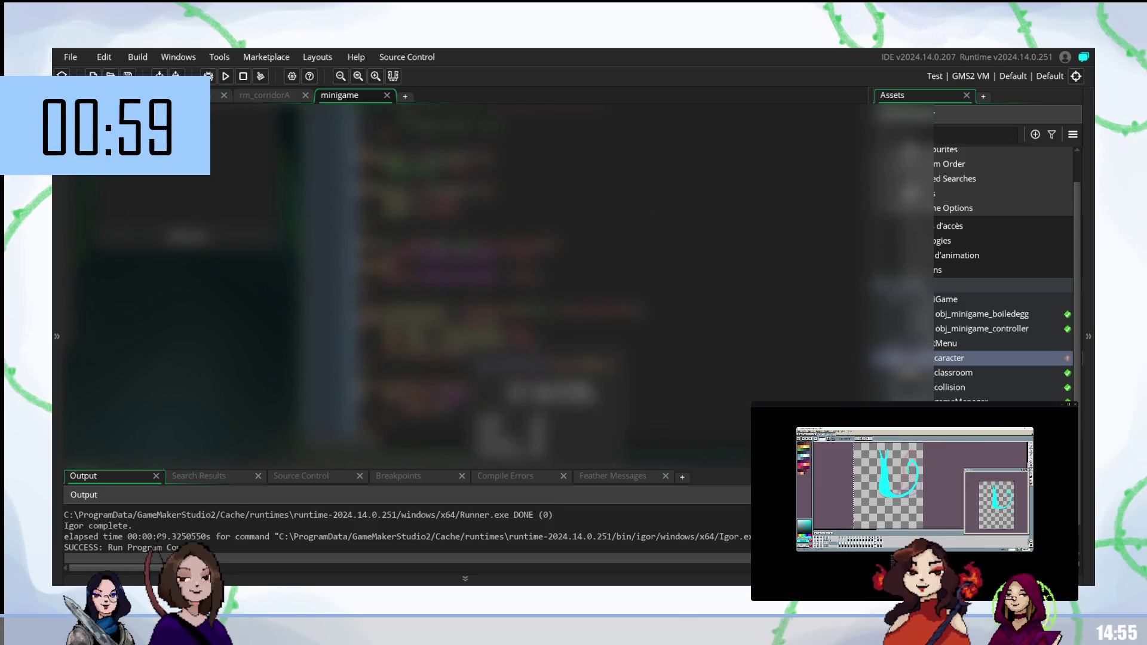
Step: Insert a new line in the caracter code and scroll through the surrounding lines
left_click(598, 299)
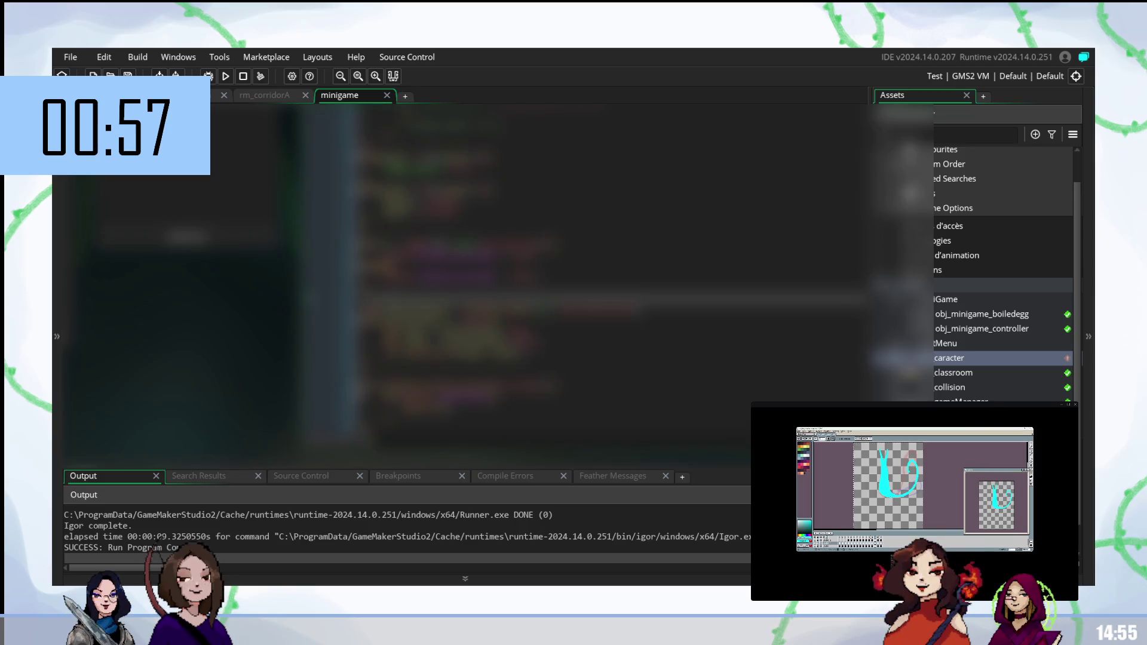
key("Return")
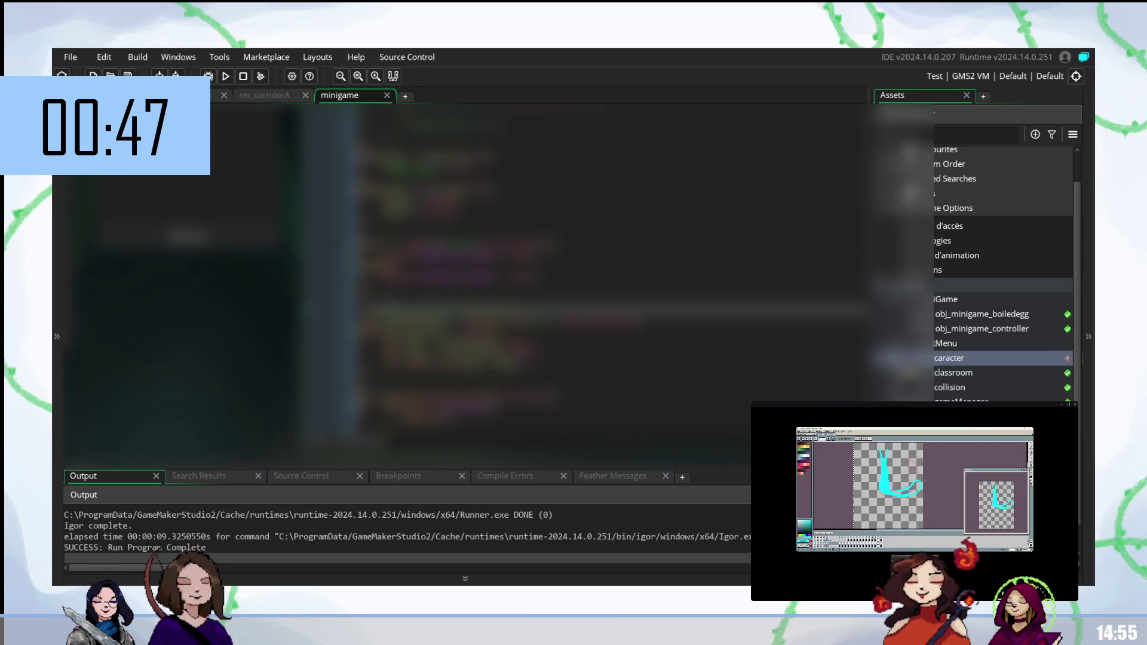
scroll(609, 275, "down", 5)
scroll(610, 275, "down", 3)
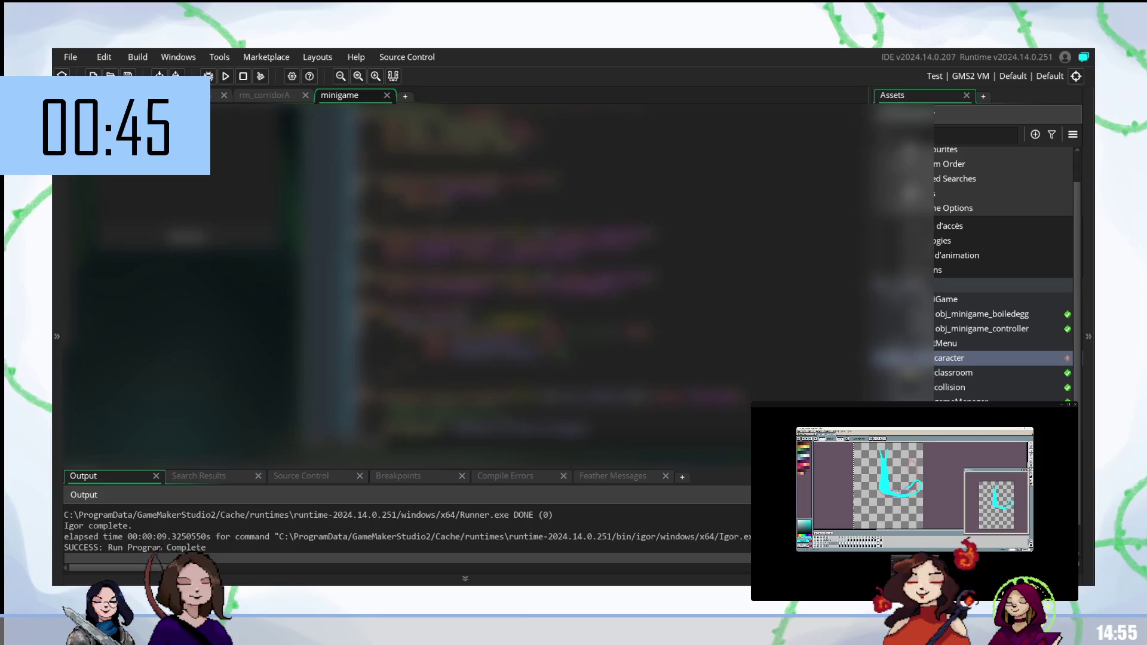
scroll(610, 272, "up", 3)
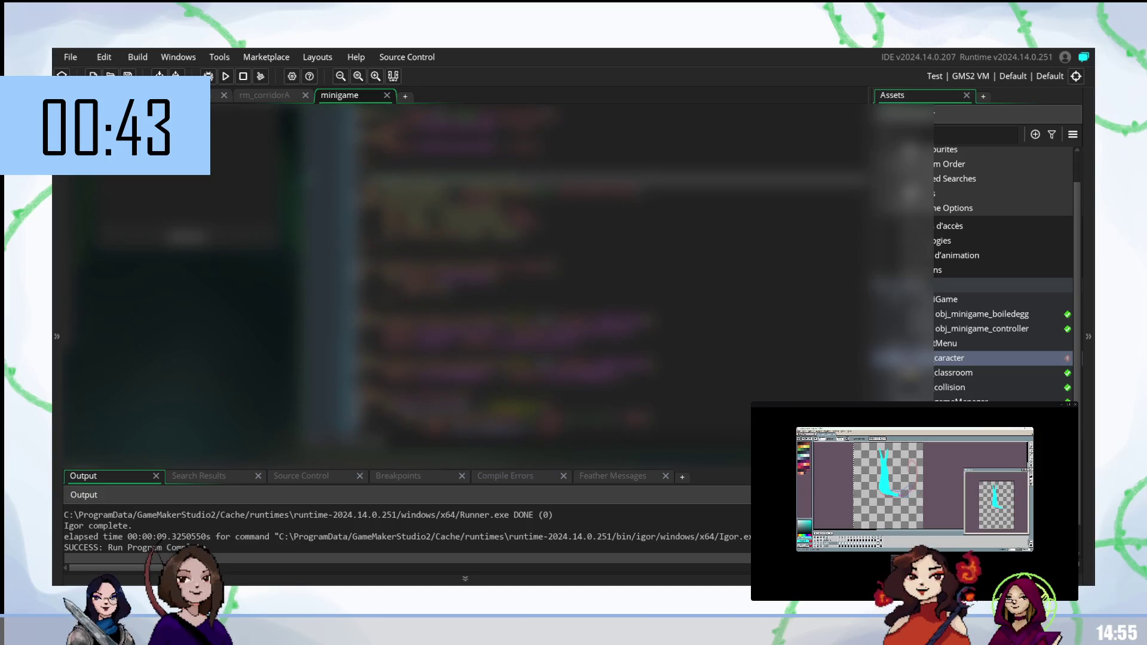
Step: Select a word on a code line, then scroll down and right through the code
left_click(597, 245)
double_click(448, 220)
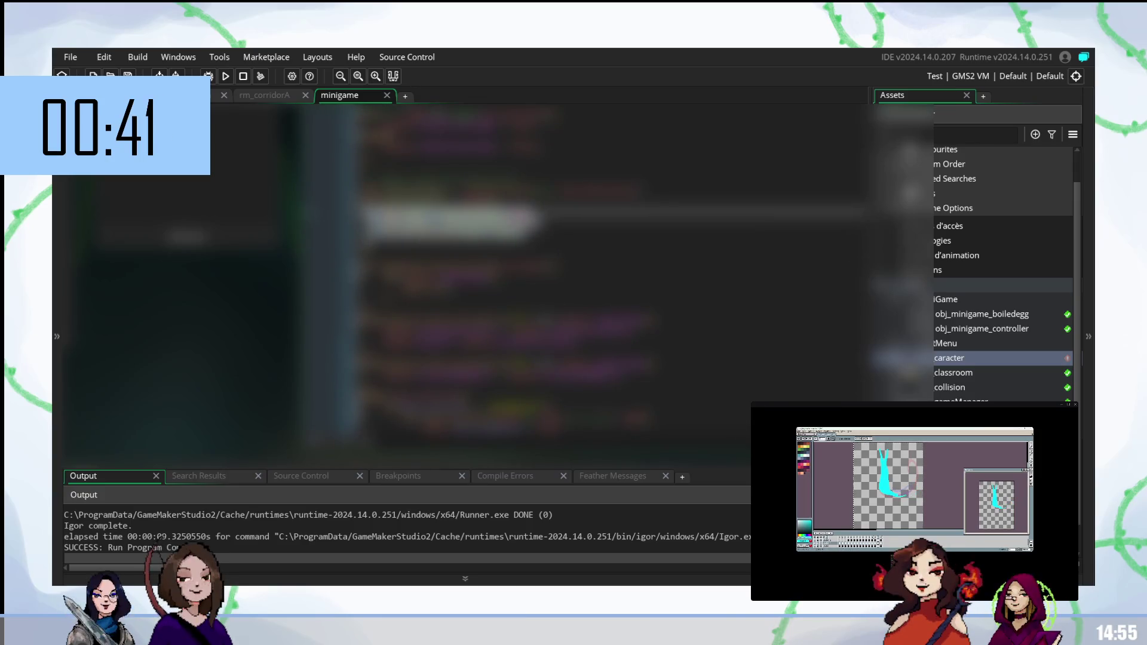
left_click(448, 233)
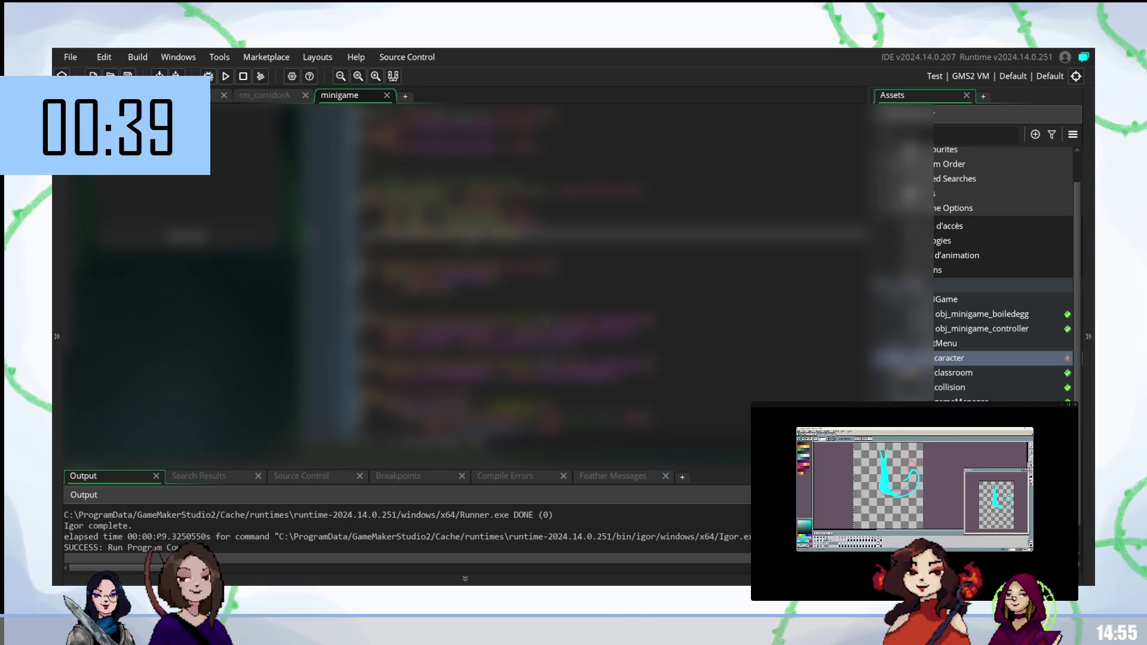
scroll(466, 269, "down", 5)
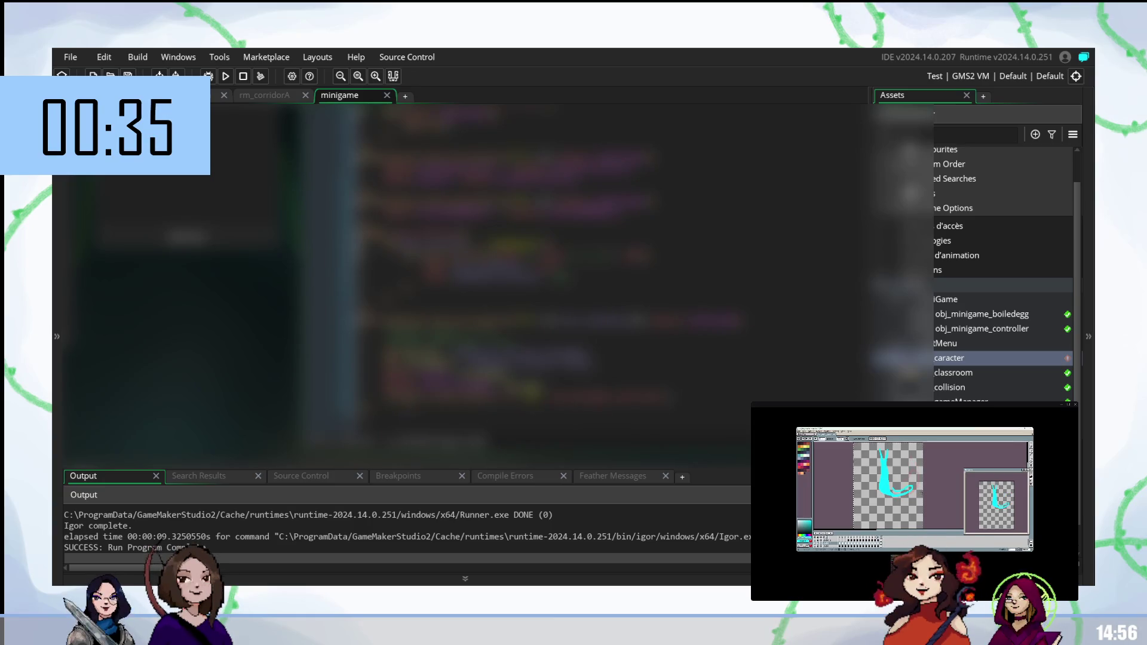
scroll(460, 274, "right", 3)
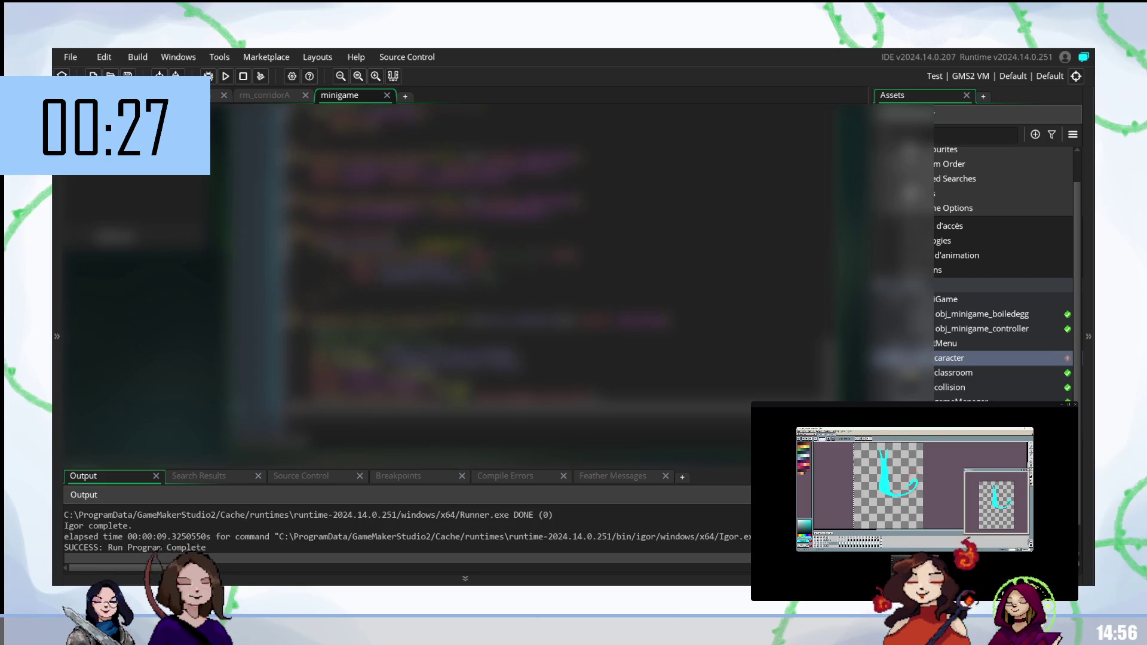
Step: Position the cursor a few lines up, paste several lines, and add a new line
left_click(478, 331)
left_click(478, 308)
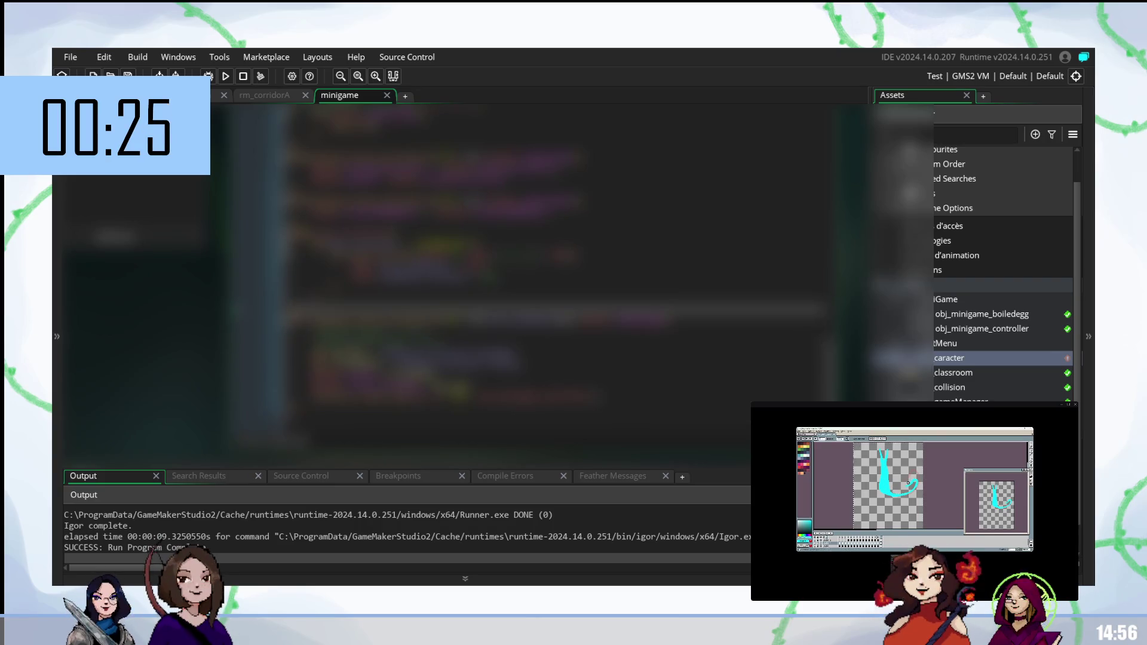
left_click(478, 327)
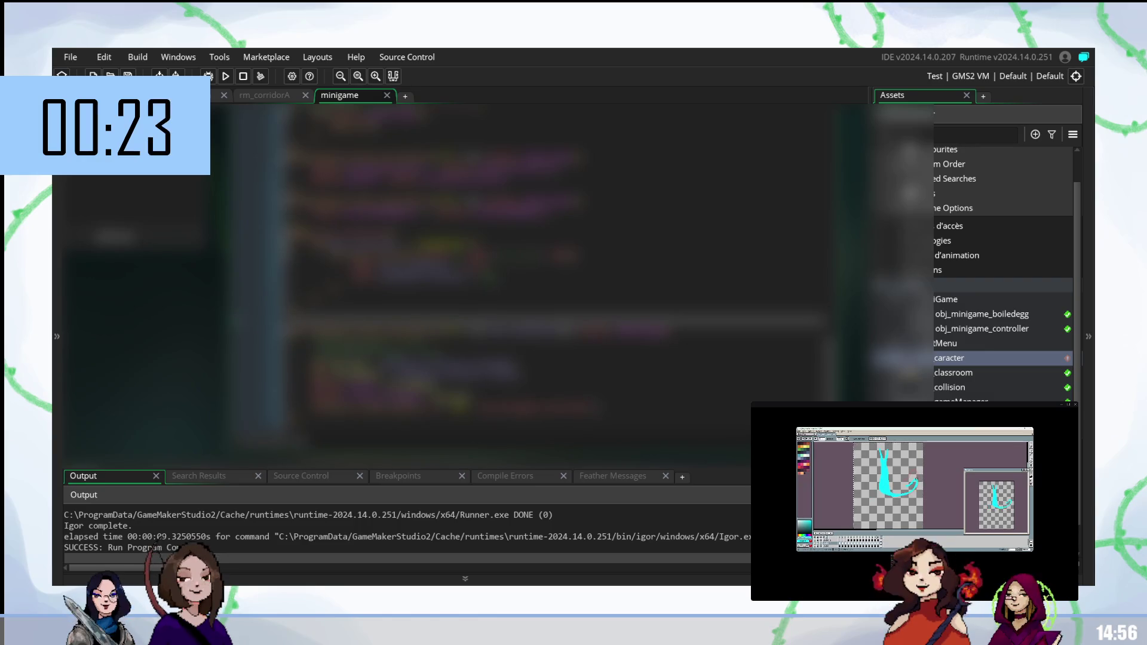
left_click(478, 309)
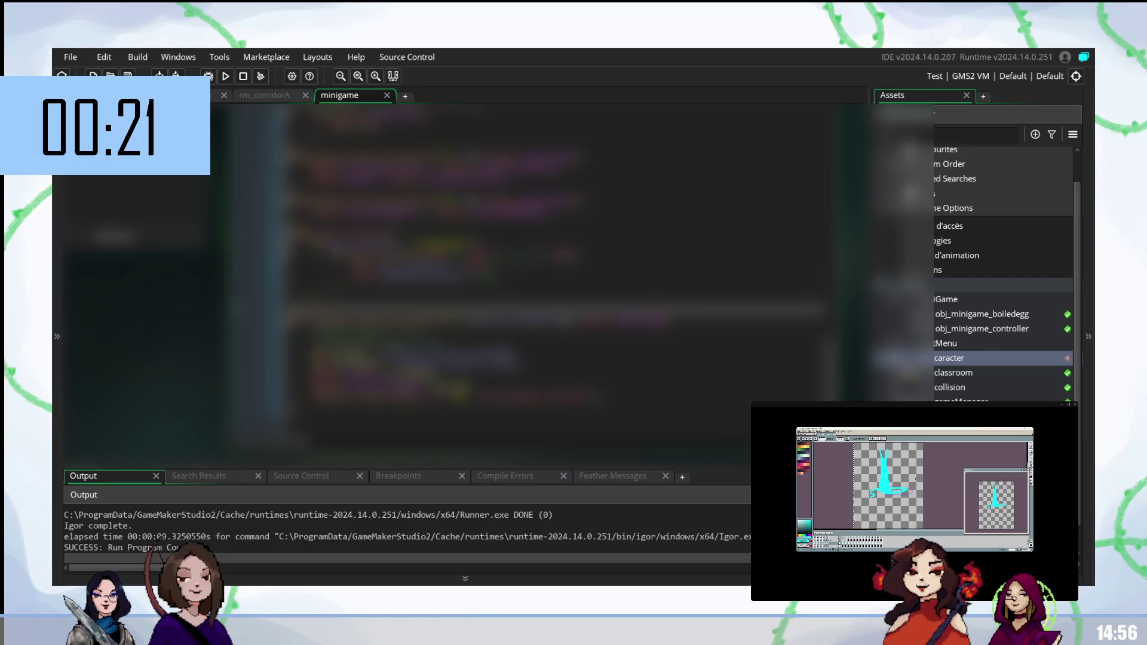
key("ctrl+v")
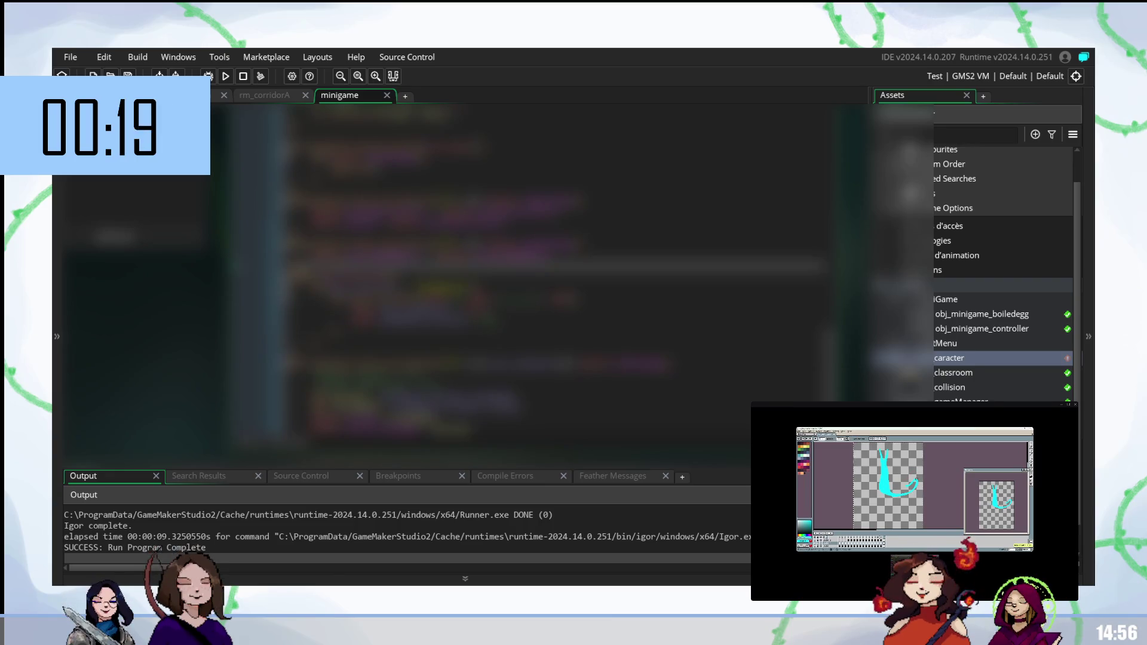
key("Return")
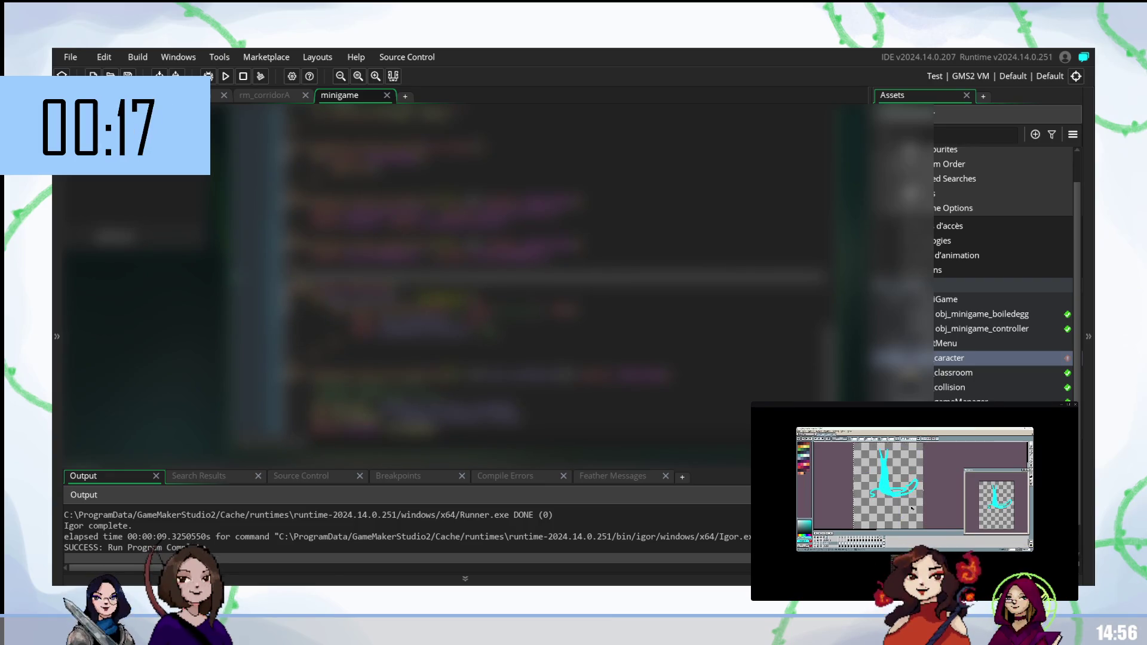
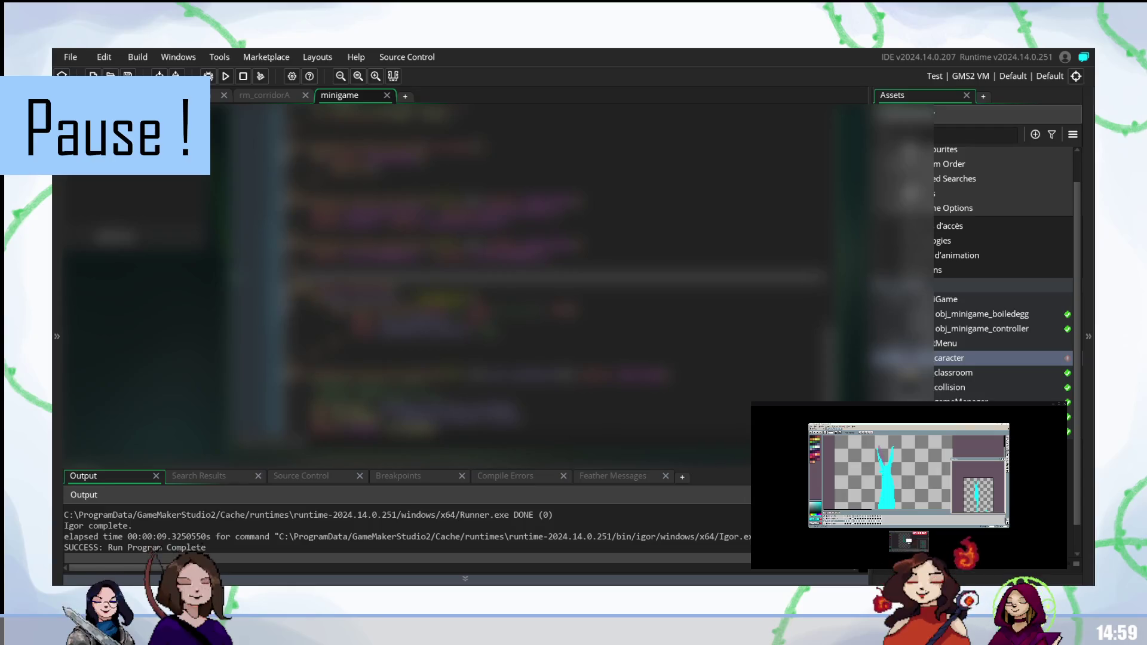
Step: Switch from the GameMaker code editor to the OBS streaming software
left_click(674, 580)
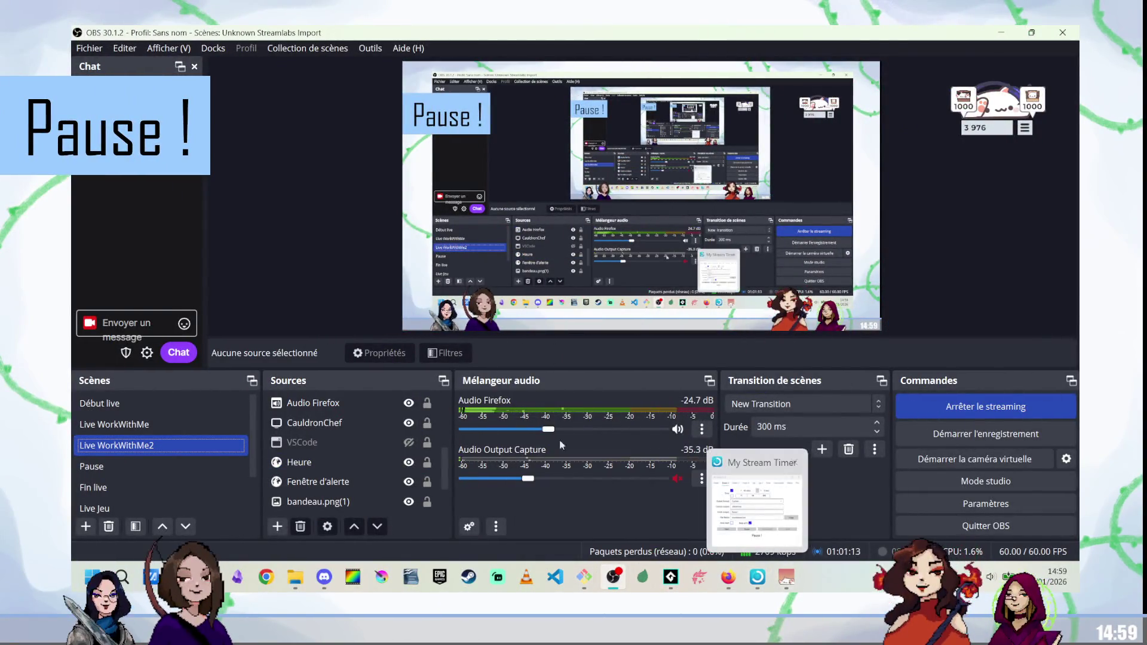
Step: Bring the Général stream forward and erase the tips of both cyan spikes on frame 9
mouse_move(324, 577)
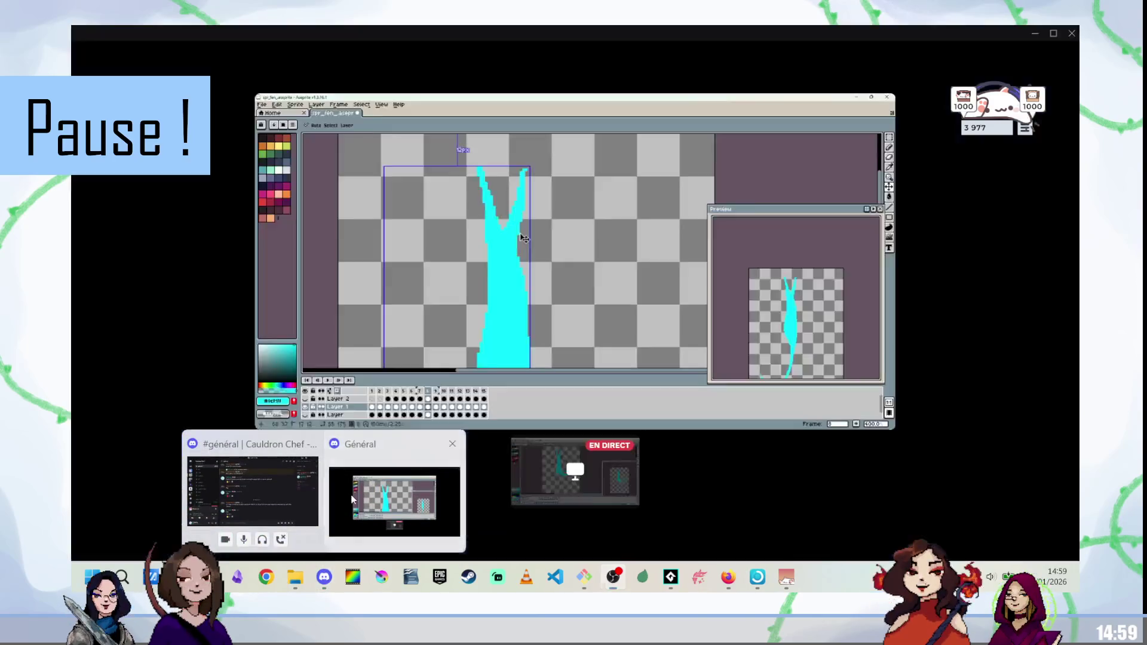
left_click(352, 499)
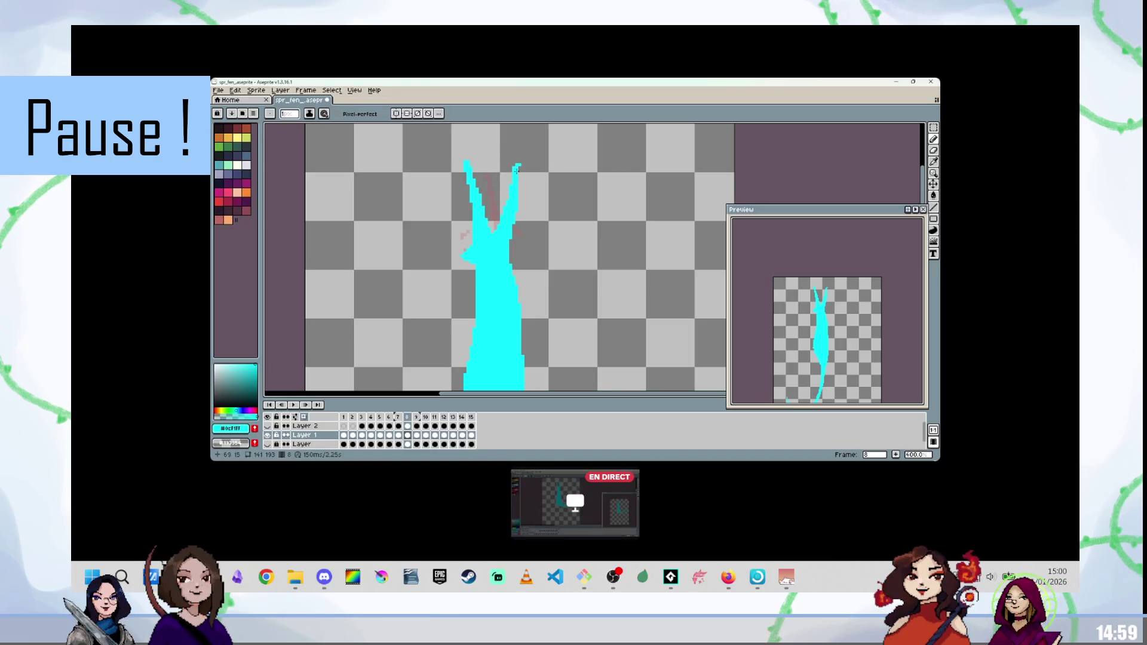
mouse_move(973, 257)
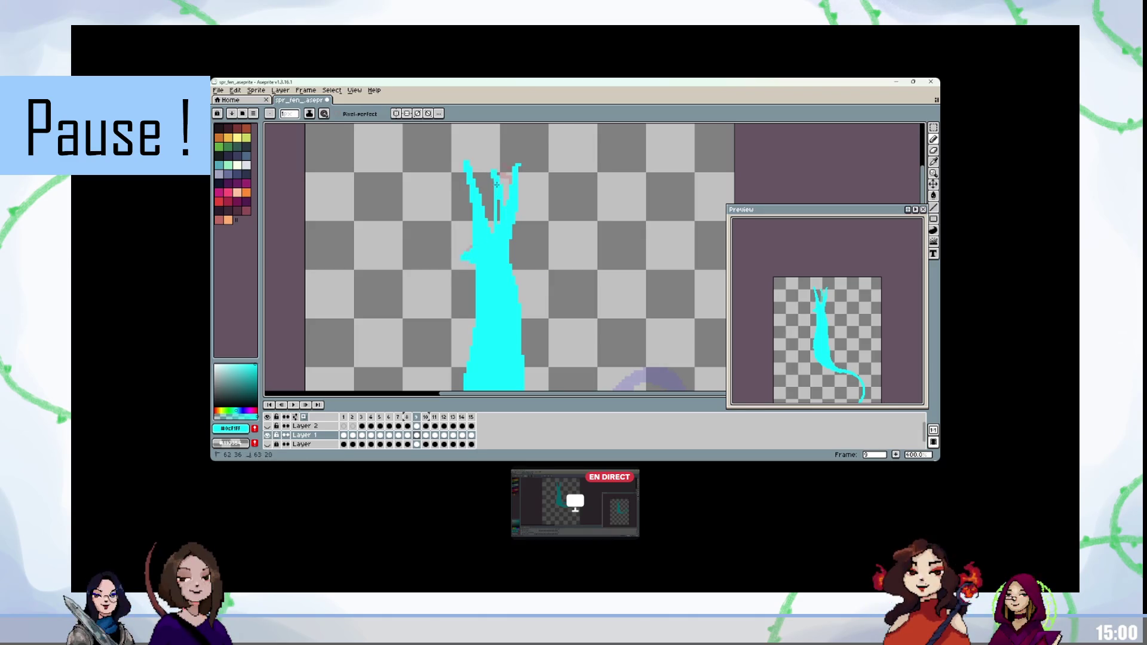
key("e")
left_click_drag(516, 167, 518, 229)
left_click_drag(520, 156, 520, 216)
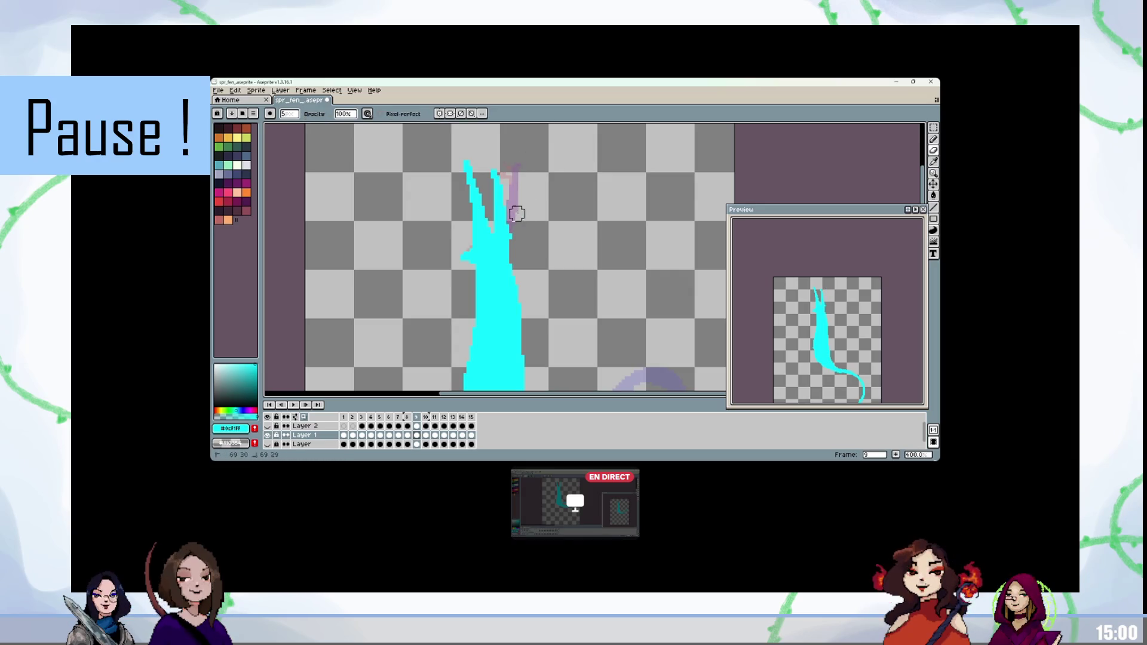
left_click_drag(465, 165, 480, 222)
Step: Play back the reworked animation and zoom out to review the edit
key("b")
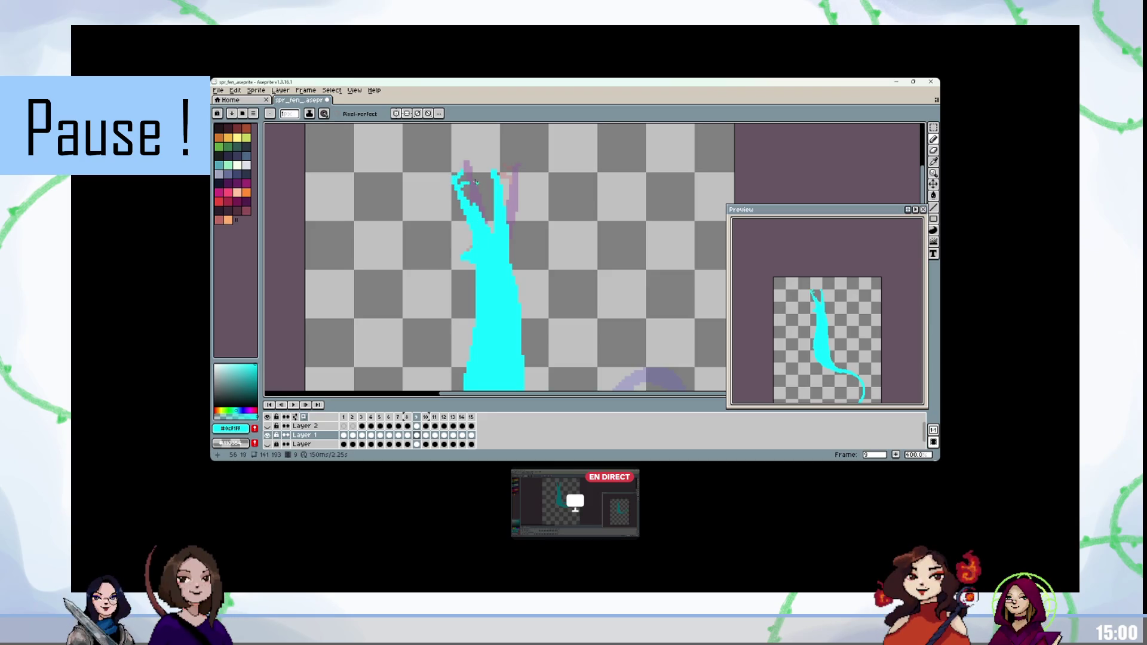
key("e")
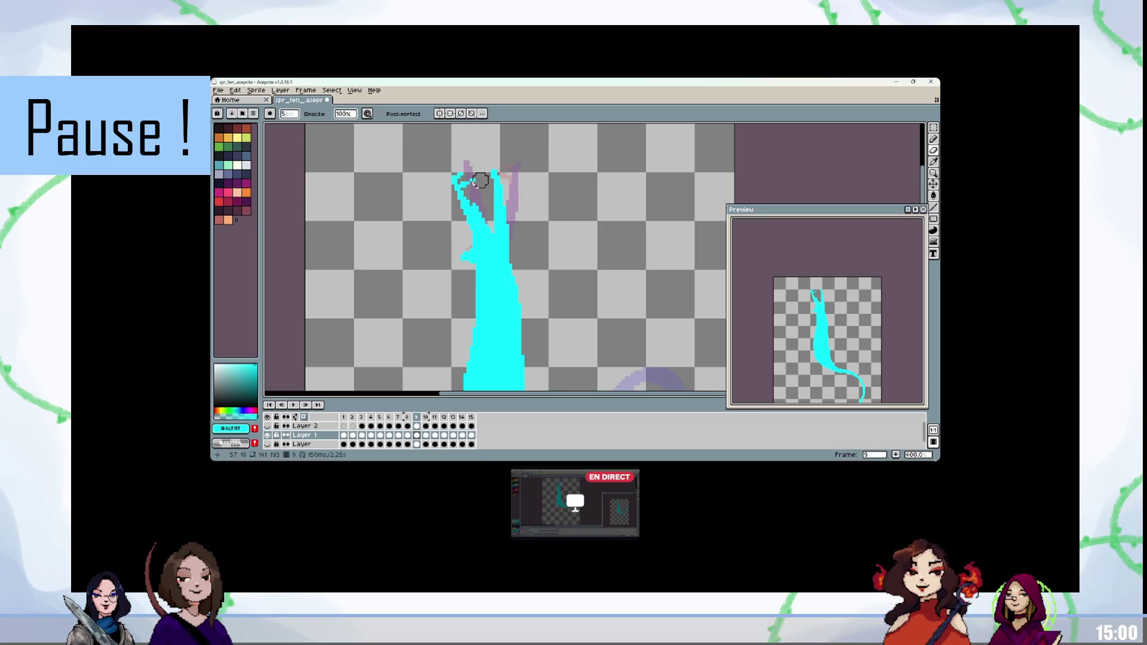
key("Return")
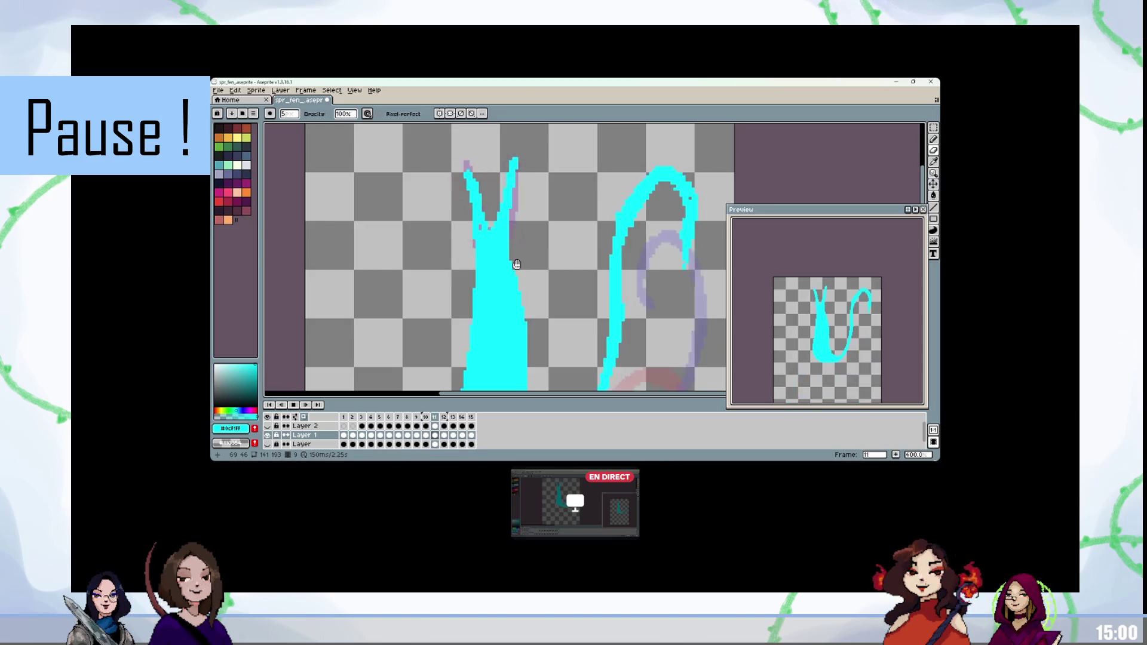
scroll(517, 265, "down", 2)
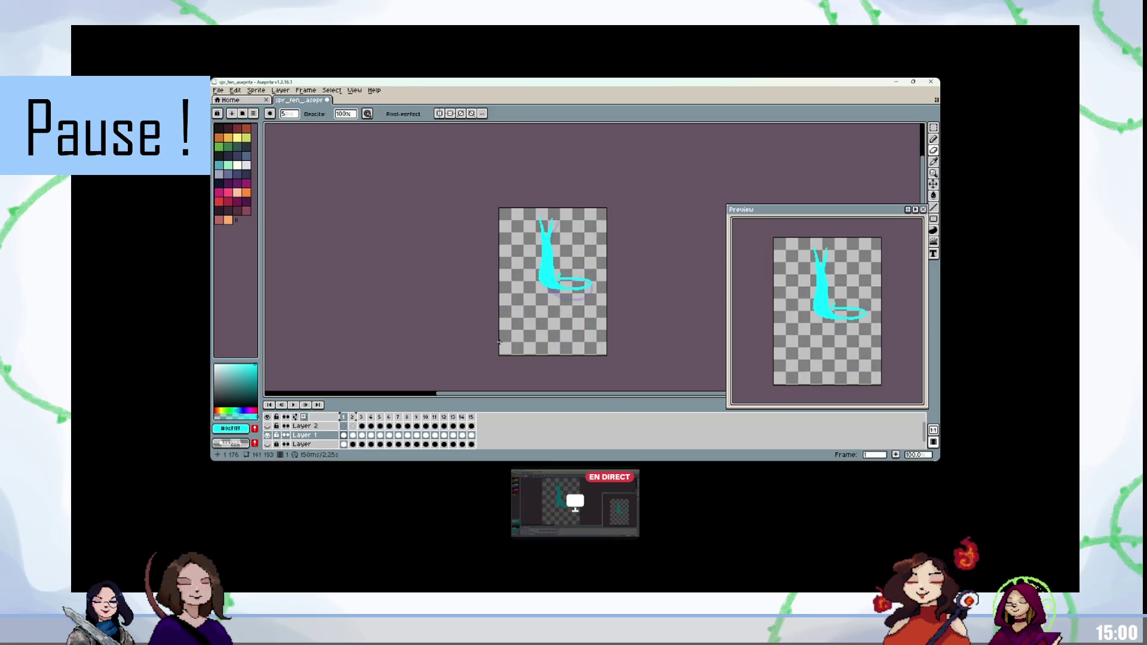
Step: Select all 15 frames in the timeline
left_click(357, 420, "shift")
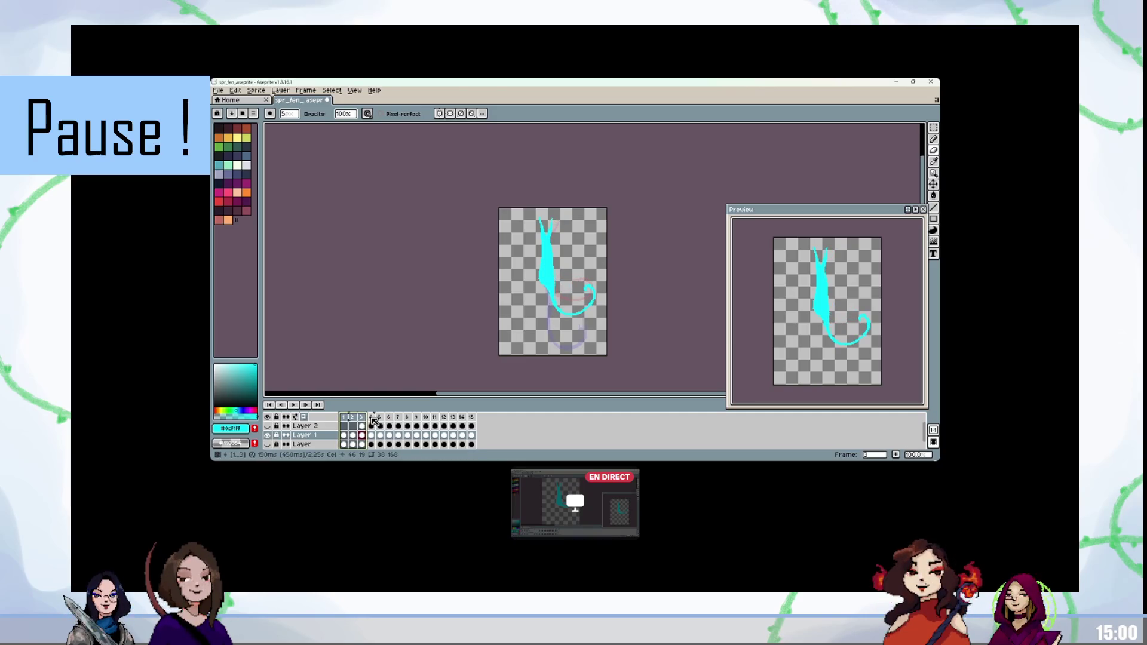
left_click(371, 420, "shift")
left_click(381, 418, "shift")
left_click(389, 418, "shift")
left_click(399, 418, "shift")
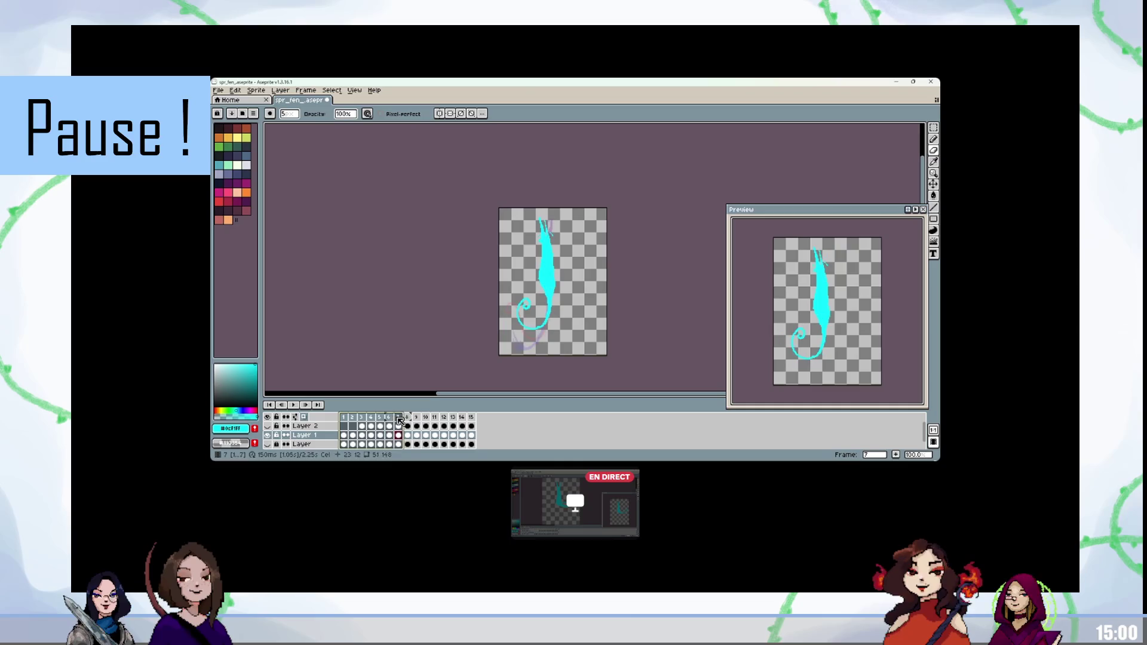
left_click(408, 419, "shift")
left_click(417, 418, "shift")
left_click(426, 418, "shift")
left_click(435, 418, "shift")
left_click(444, 419, "shift")
left_click(453, 419, "shift")
left_click(462, 418, "shift")
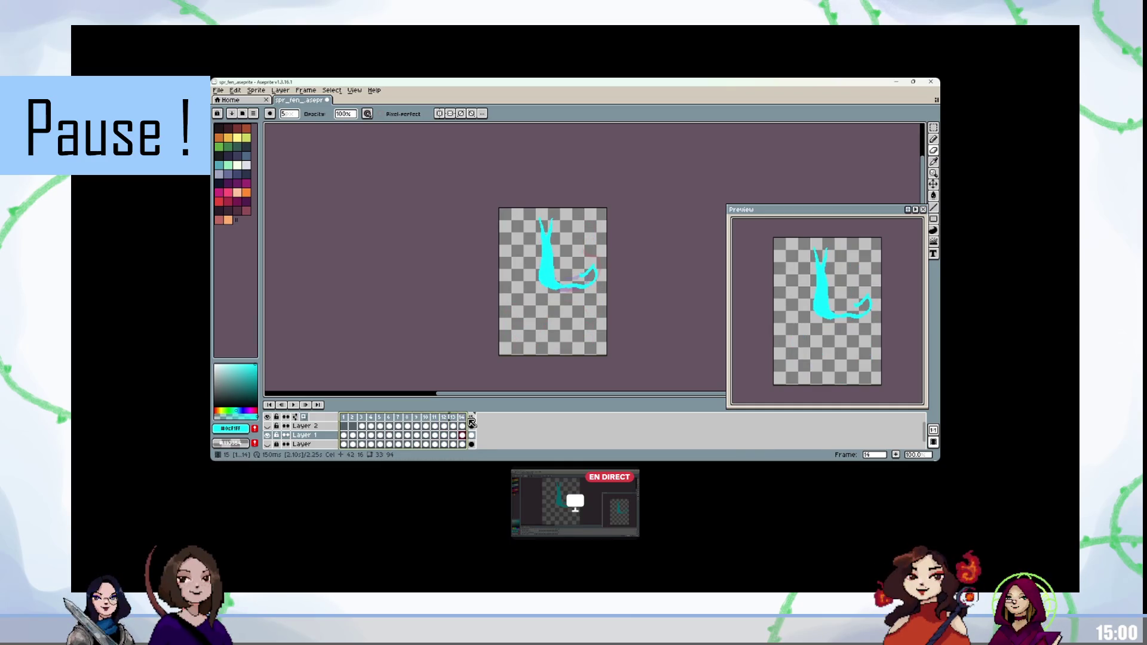
left_click(471, 418, "shift")
Step: Set the selected frames' duration to 250 ms and play the animation
double_click(474, 419)
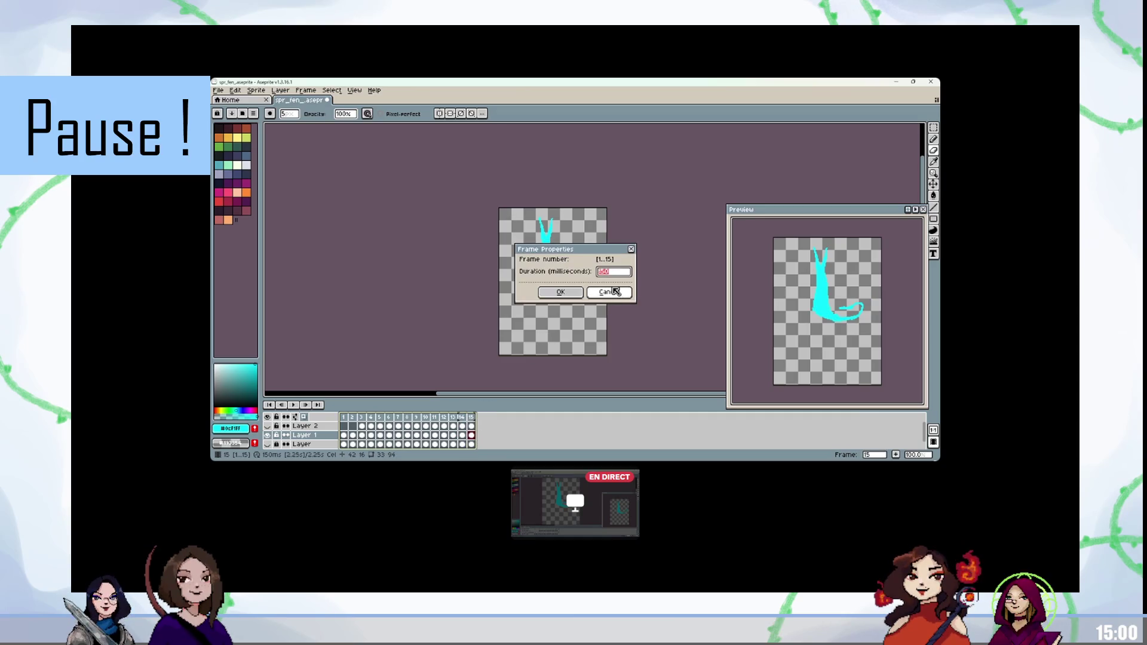
left_click(561, 291)
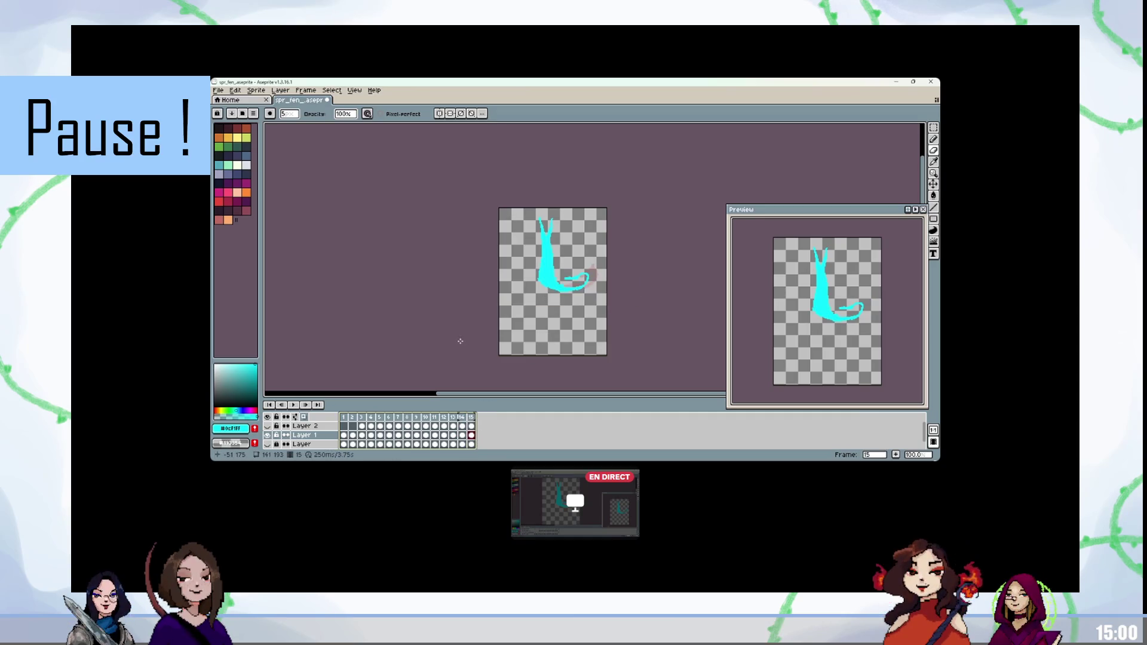
left_click(362, 444)
key("Return")
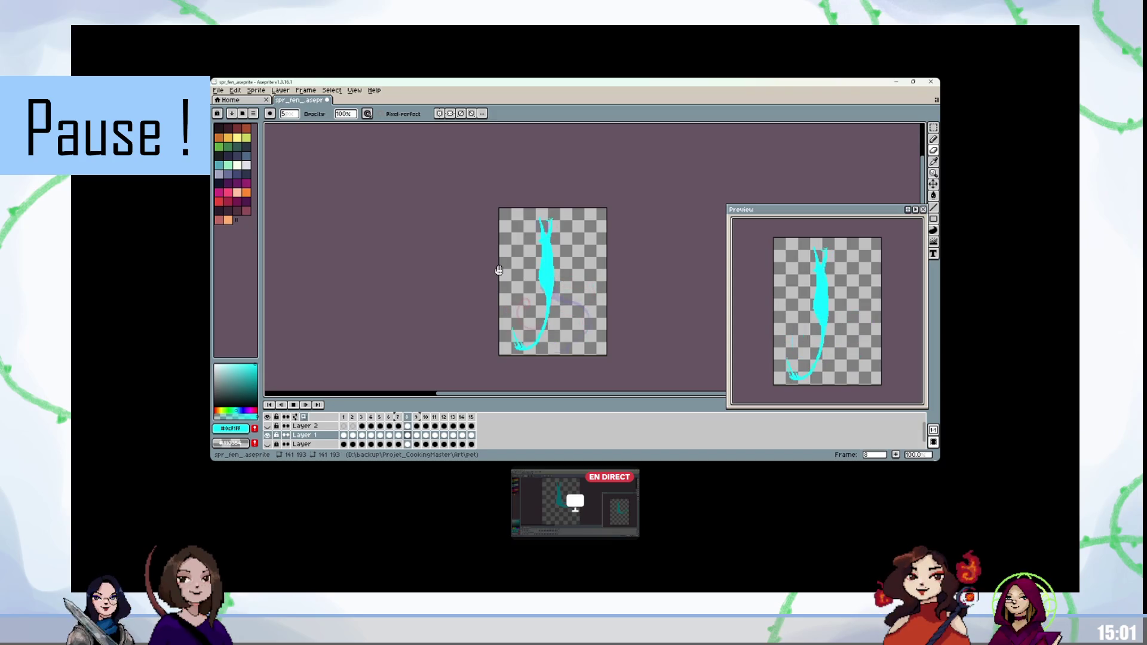
Step: Stop playback and erase the left spike tip on the current frame
key("Return")
scroll(506, 245, "up", 3)
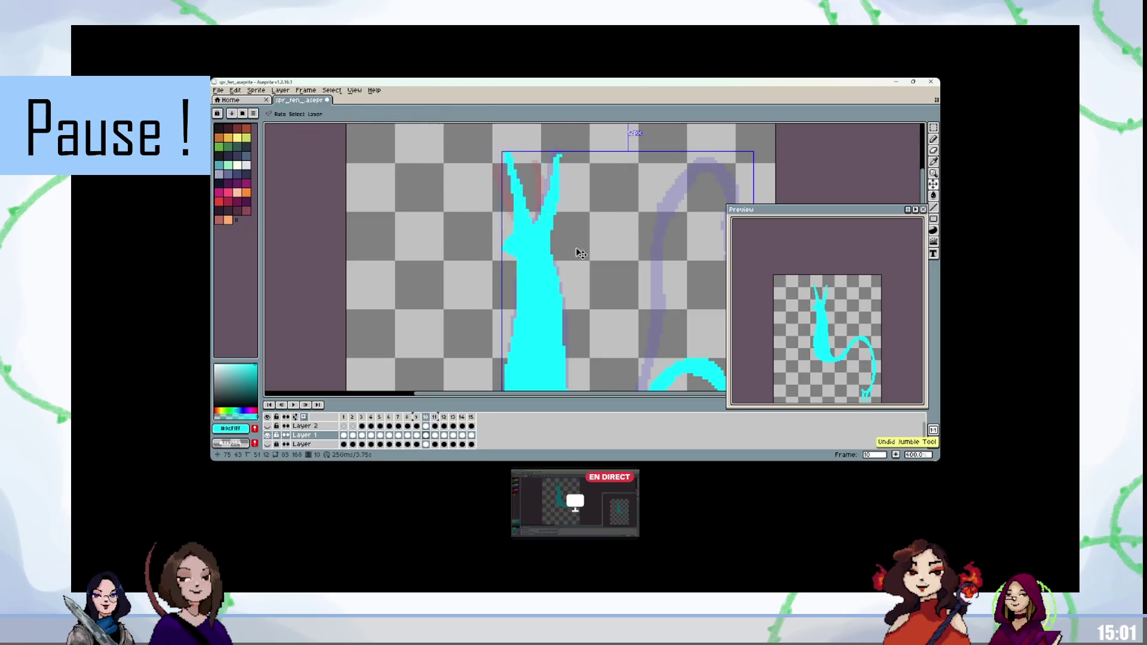
key("e")
left_click_drag(505, 180, 525, 222)
key("b")
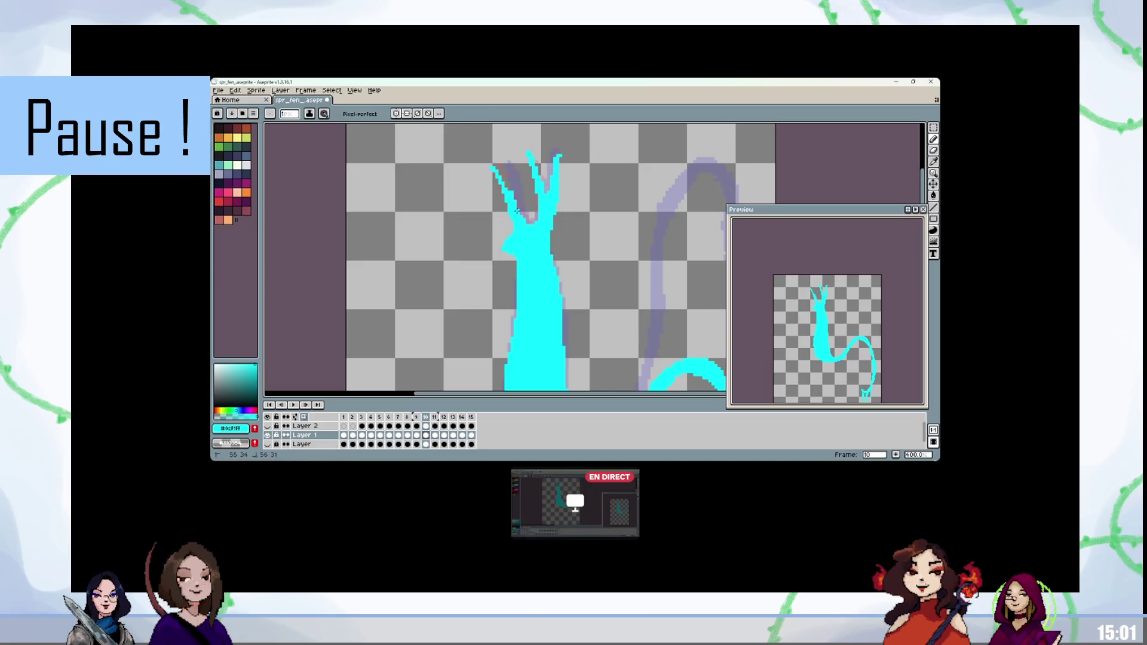
key("e")
key("b")
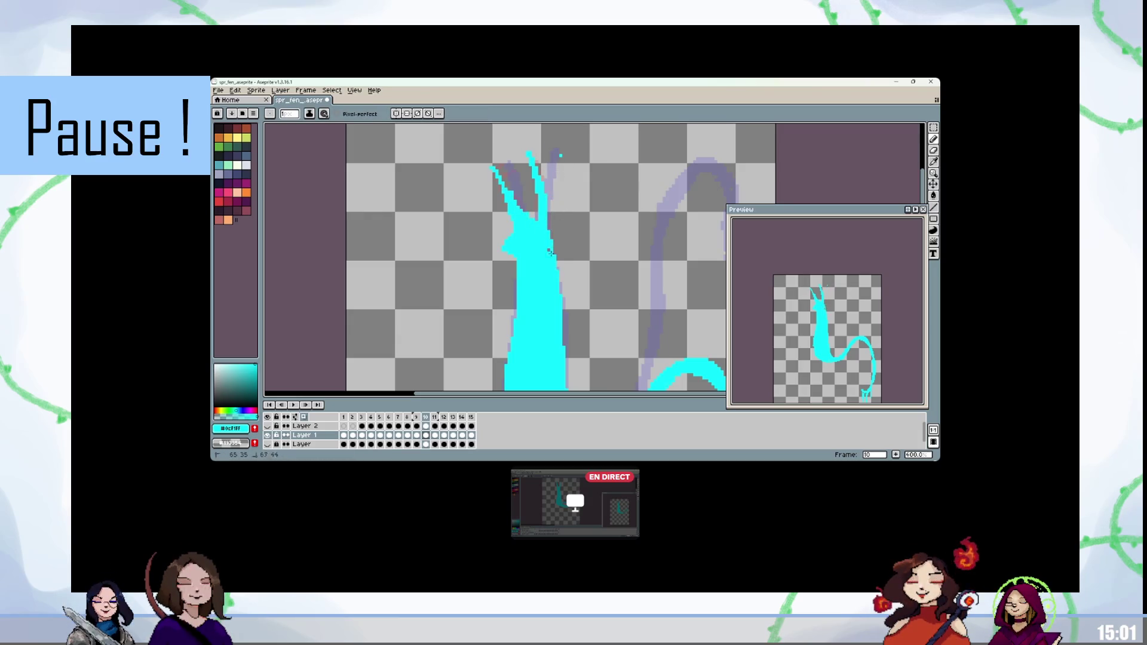
Step: Flip between neighbouring frames to compare them, then play the animation
key("comma")
key("comma")
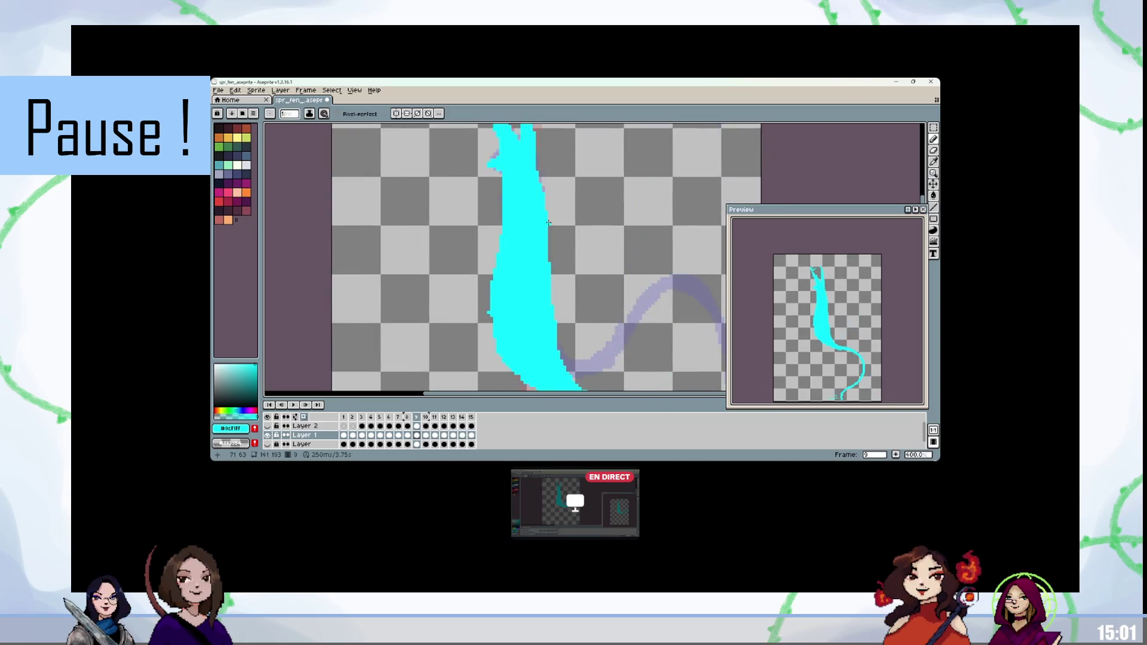
key("period")
key("comma")
key("comma")
key("comma")
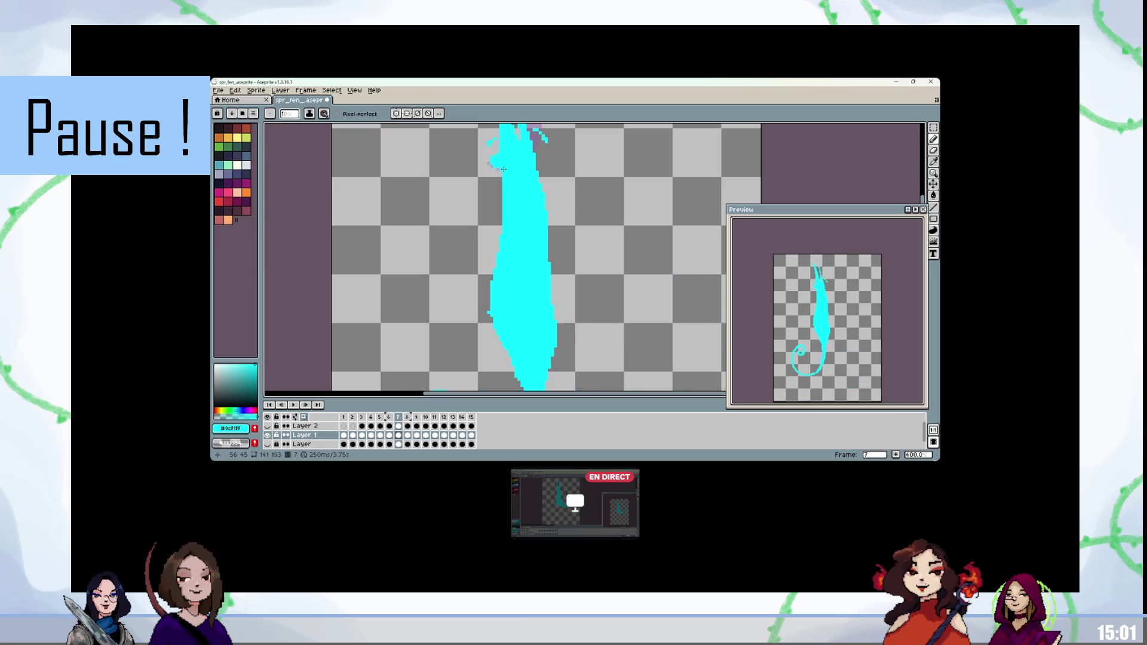
key("period")
key("e")
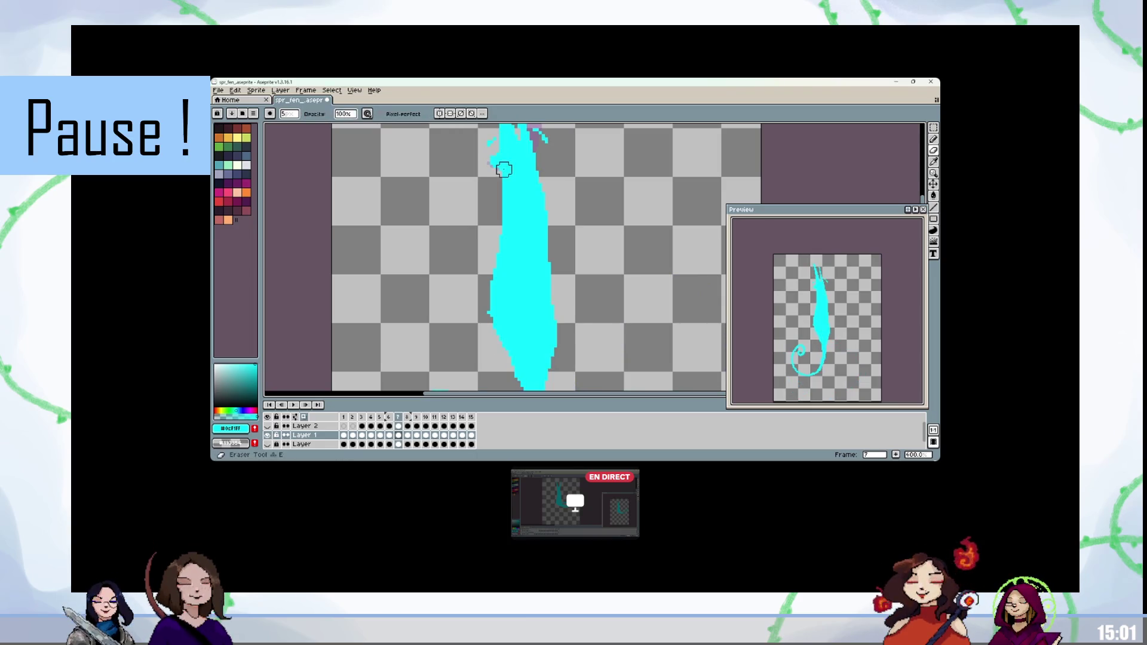
scroll(485, 146, "up", 2)
key("b")
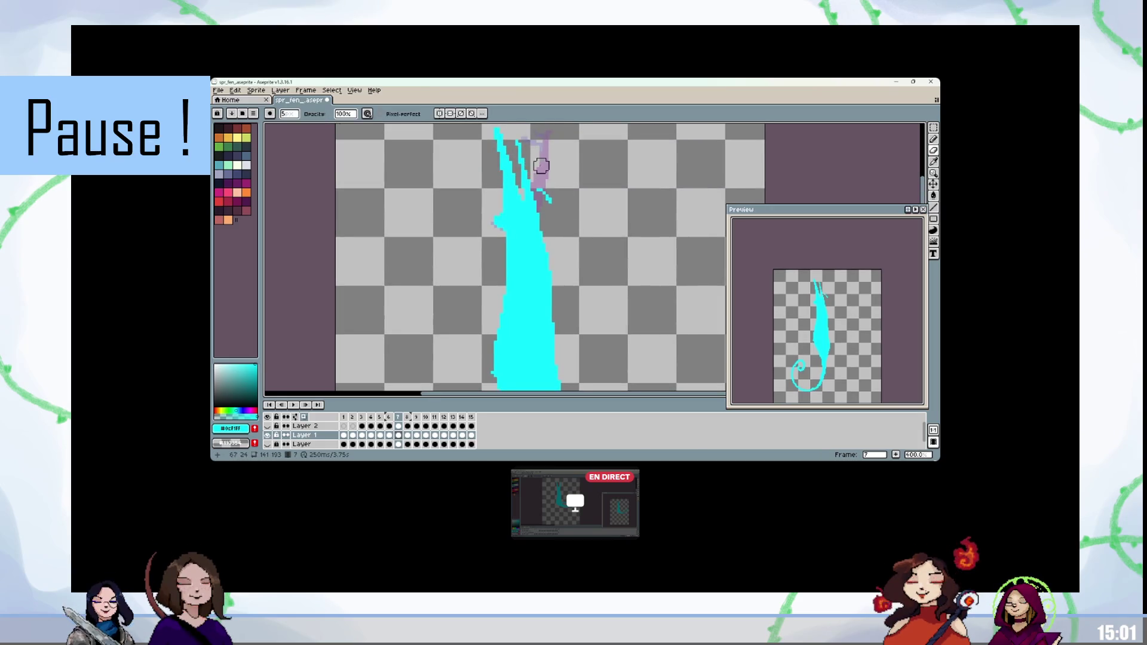
key("comma")
key("comma")
key("comma")
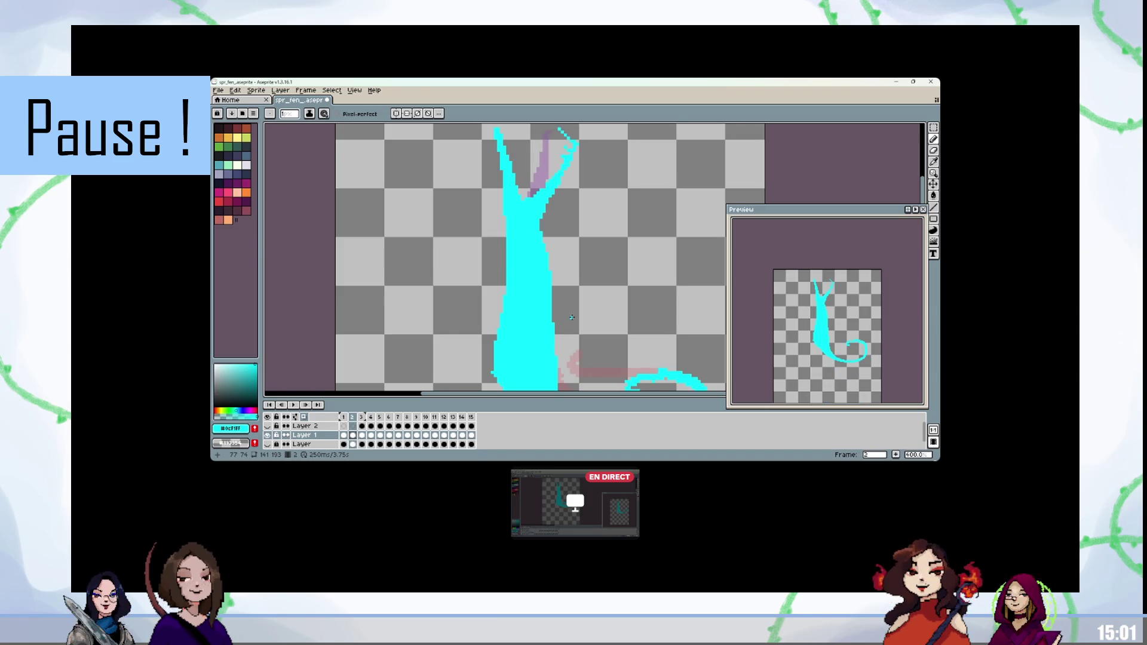
key("period")
key("period")
key("comma")
key("comma")
key("period")
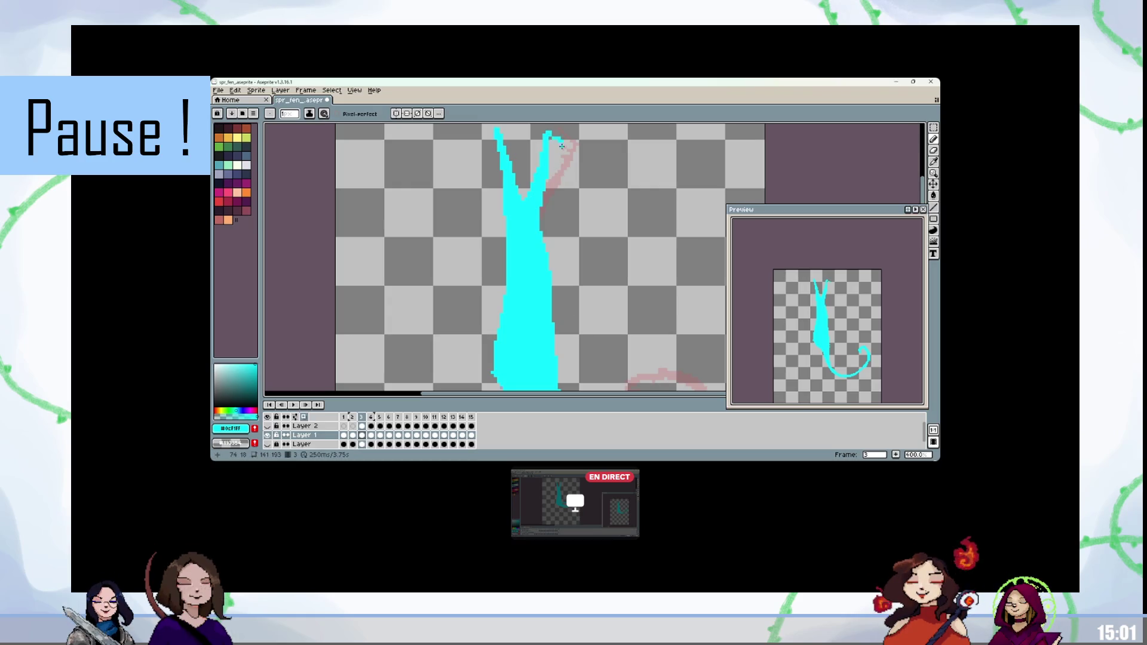
key("Return")
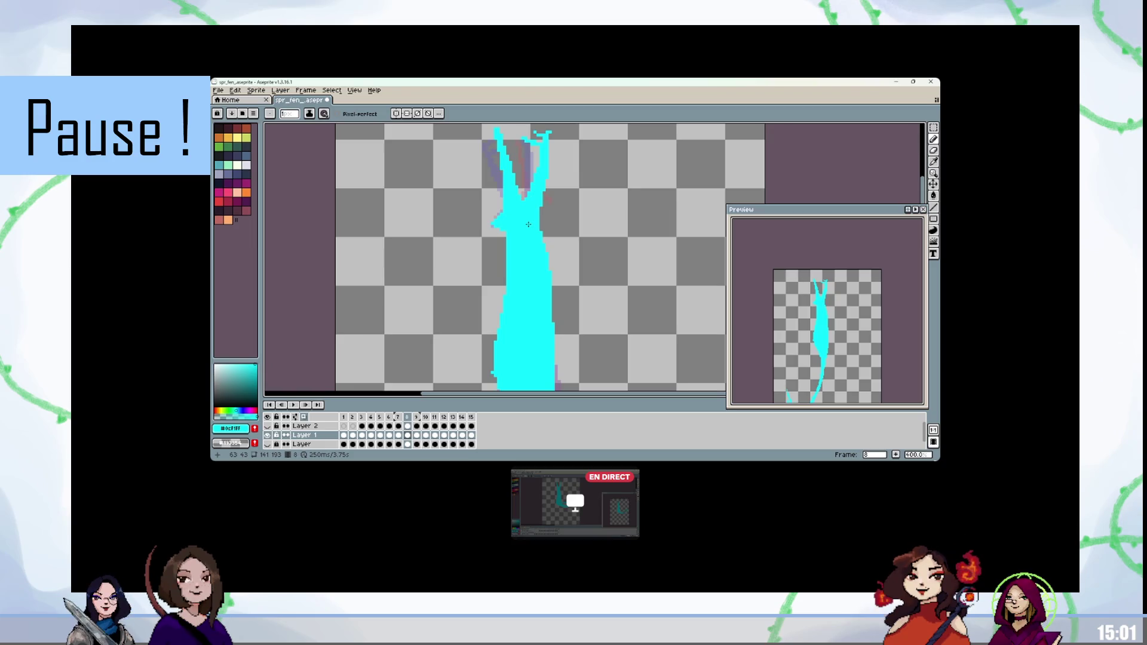
Step: Erase pixels on the right spike, then advance to frame 10
key("e")
left_click_drag(532, 180, 534, 211)
key("b")
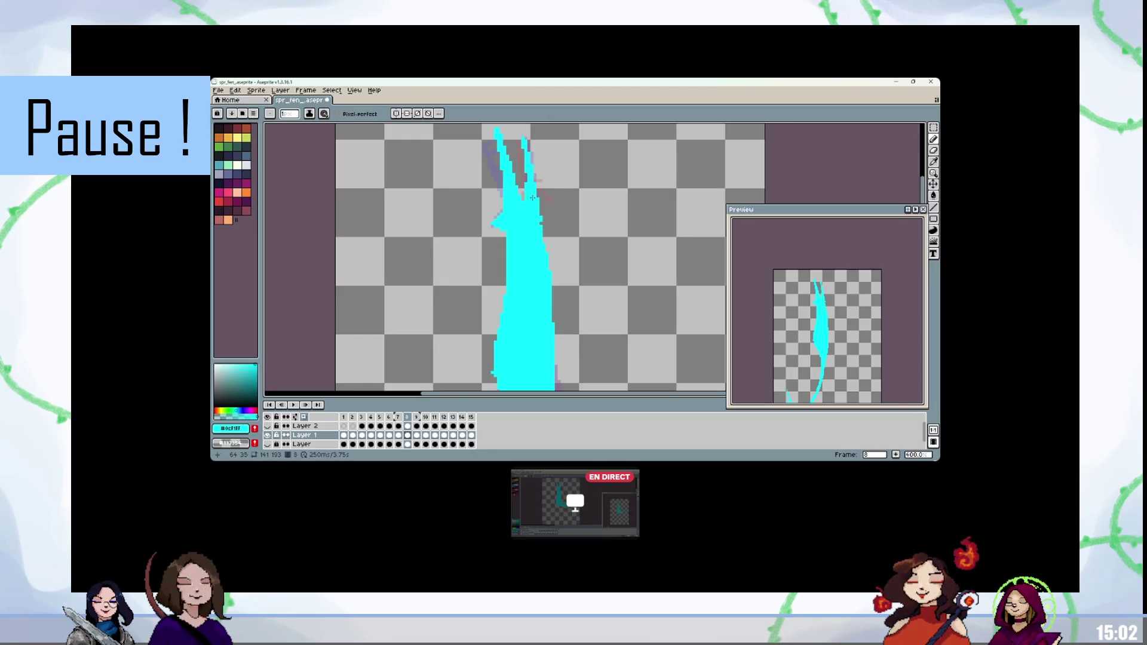
key("Right")
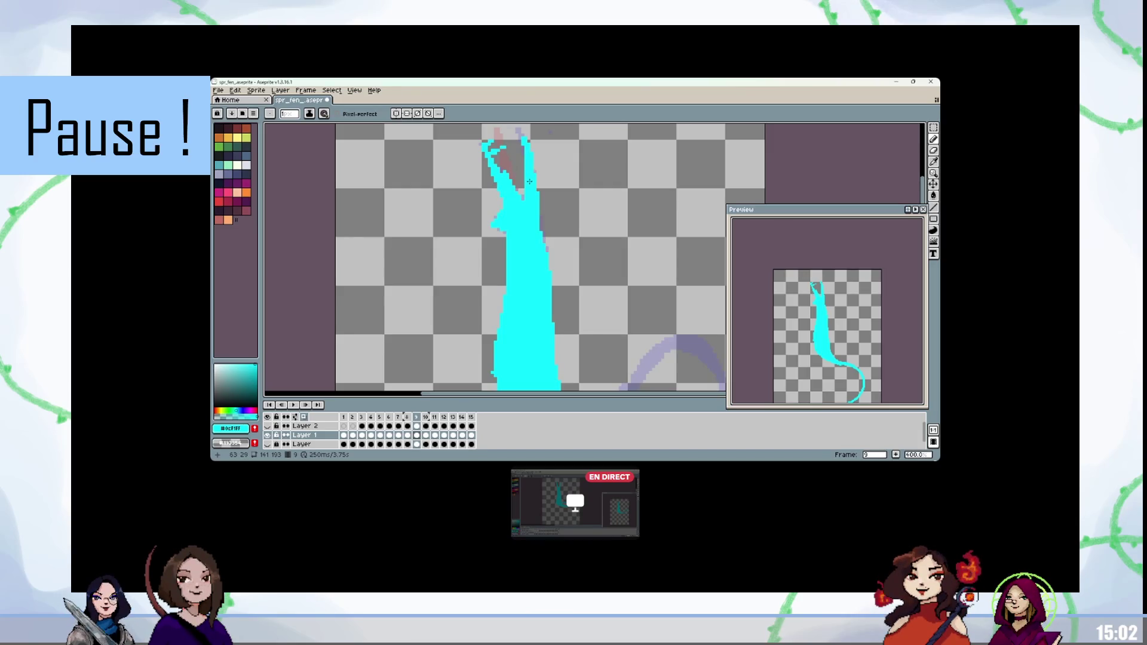
key("Right")
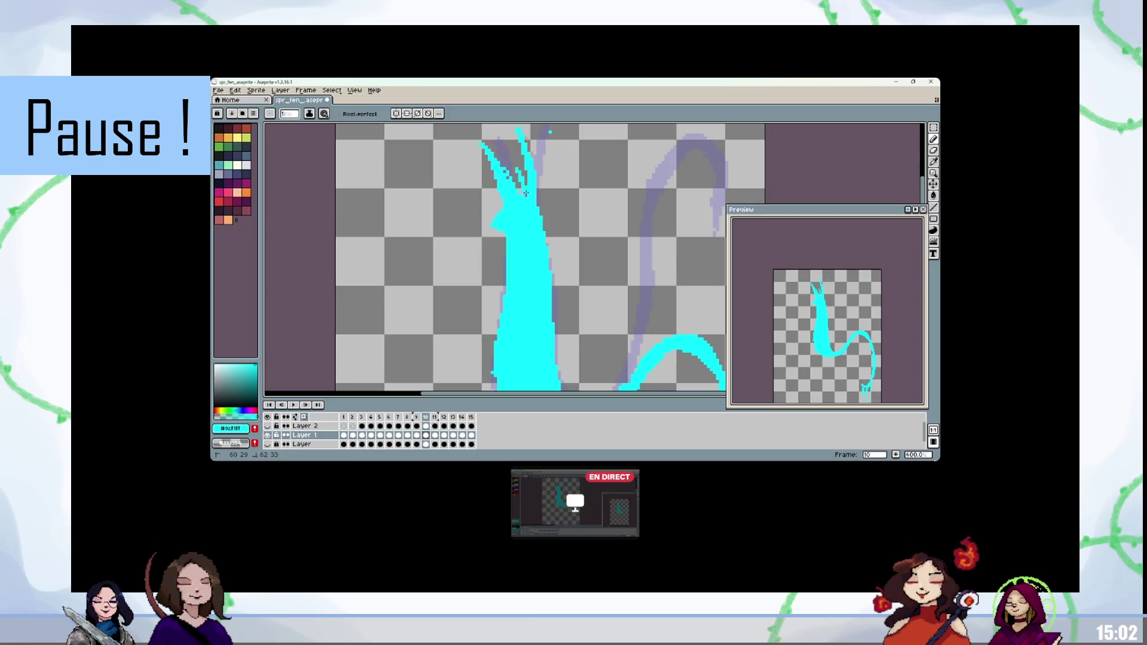
Step: Erase the upper cyan strands and stray pixels on frame 10, then step to frame 11
key("e")
left_click_drag(517, 134, 524, 170)
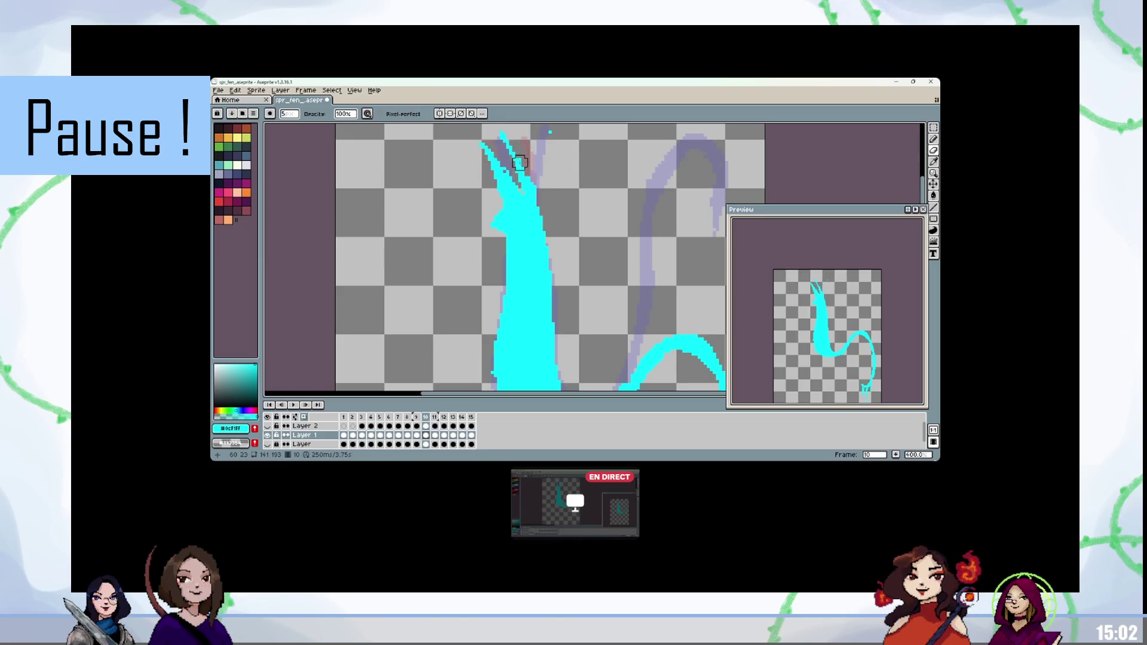
key("b")
key("e")
left_click_drag(541, 170, 551, 146)
key("b")
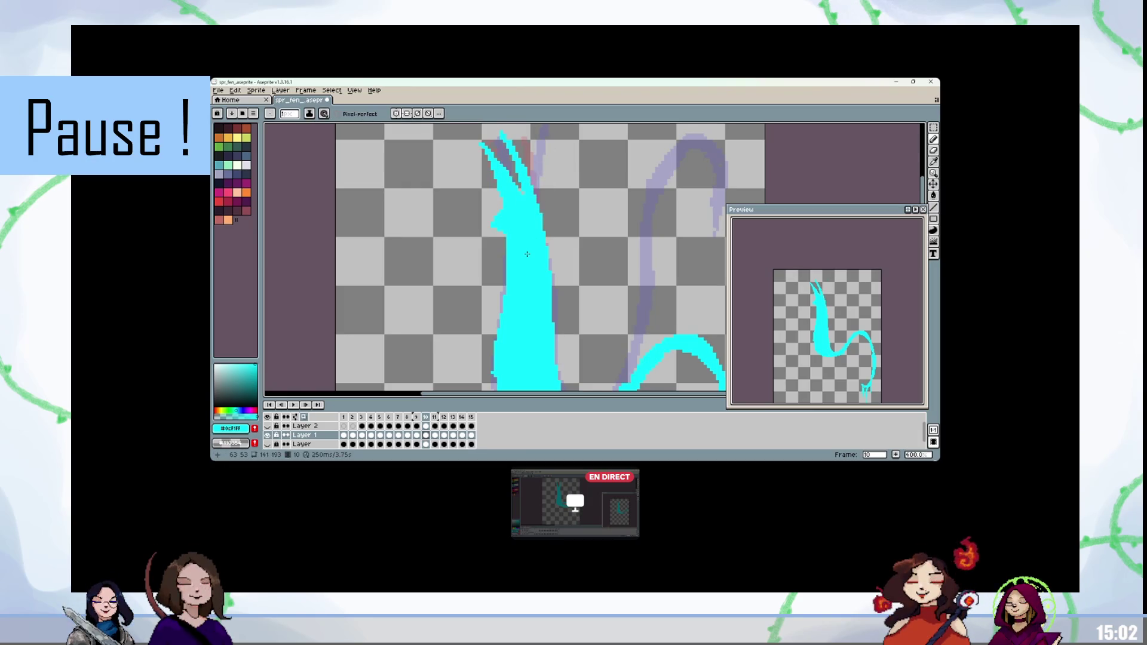
key("Right")
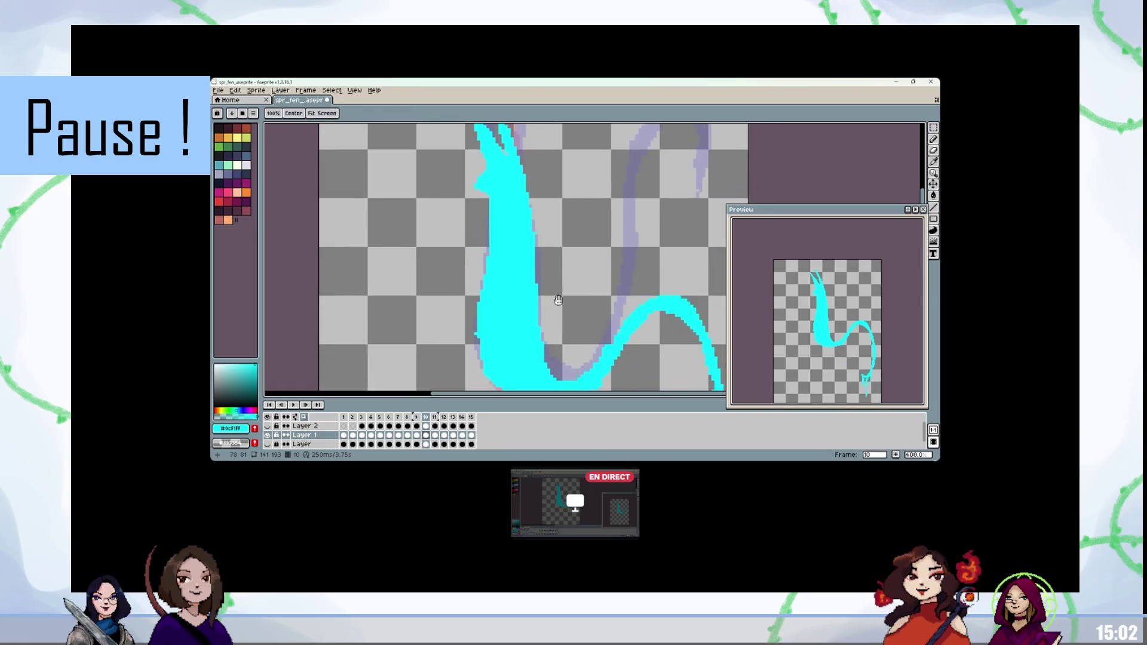
Step: Advance to frame 12 and loop the 15-frame animation to review the motion
scroll(558, 301, "up", 2)
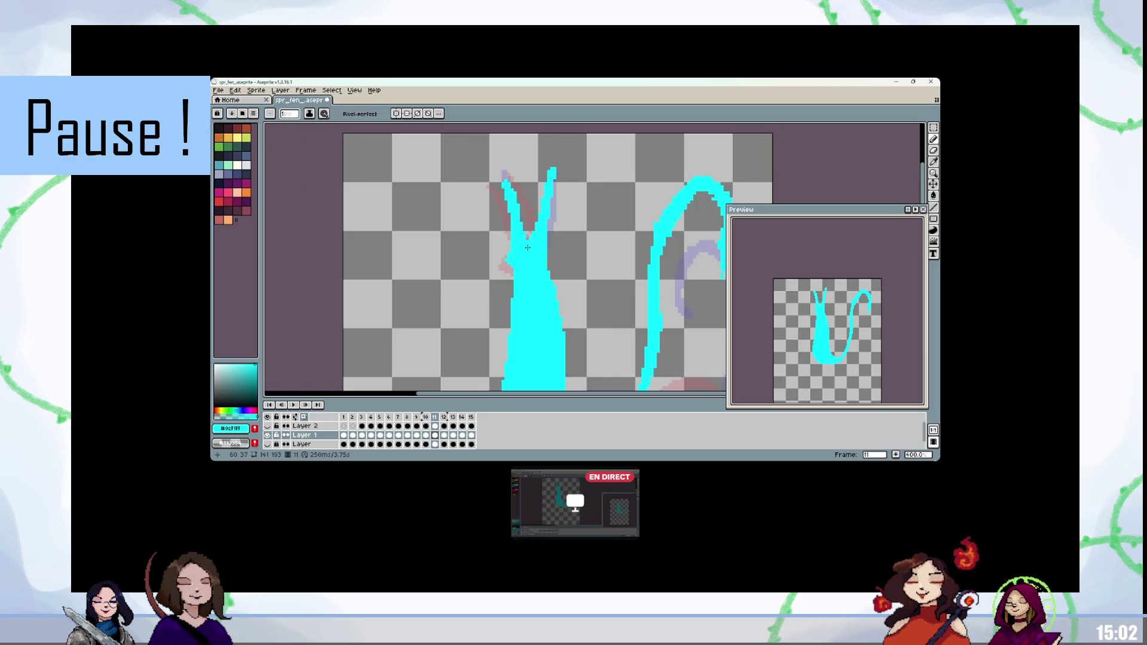
key("Right")
key("Return")
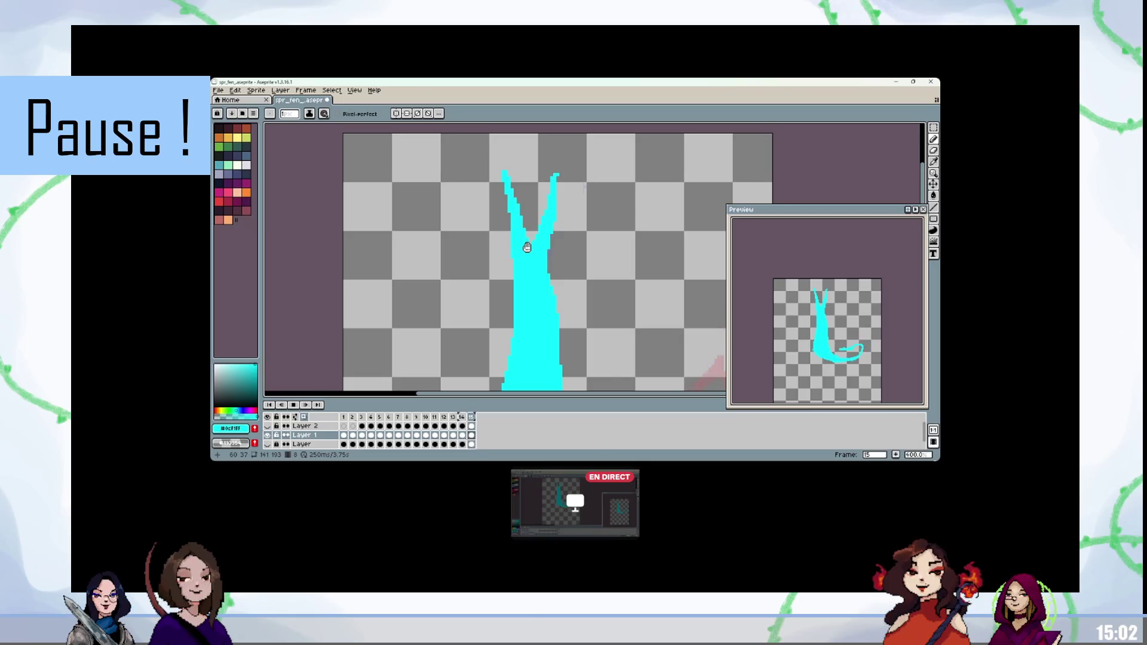
scroll(567, 245, "down", 2)
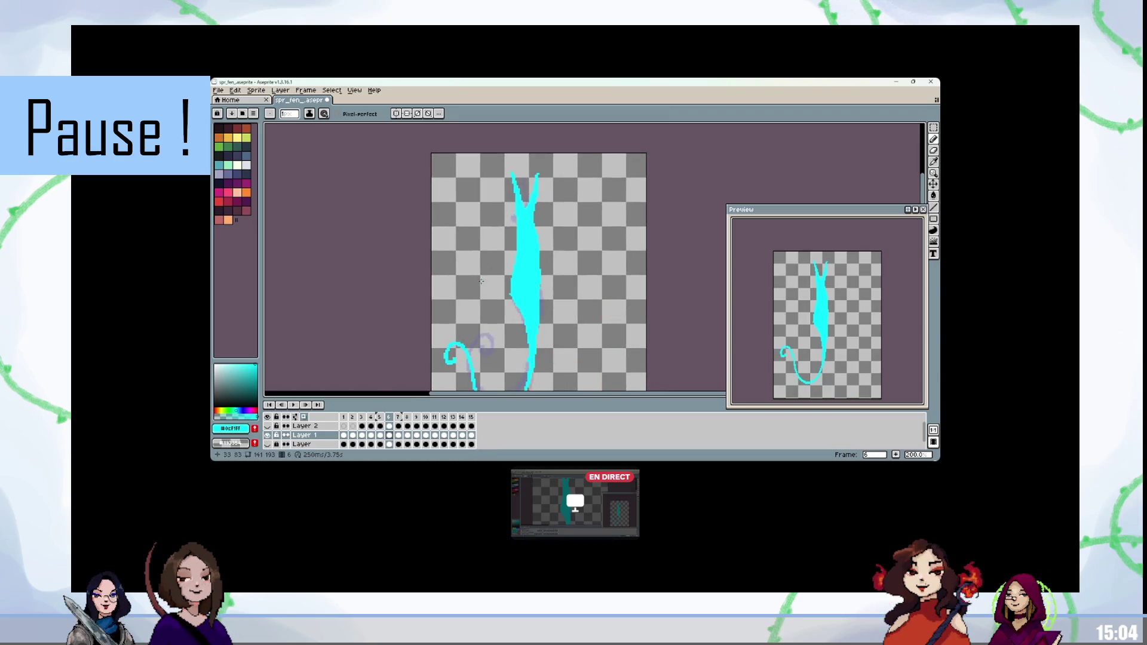
Step: Save spr_fen_.aseprite with Ctrl+S
key("ctrl+s")
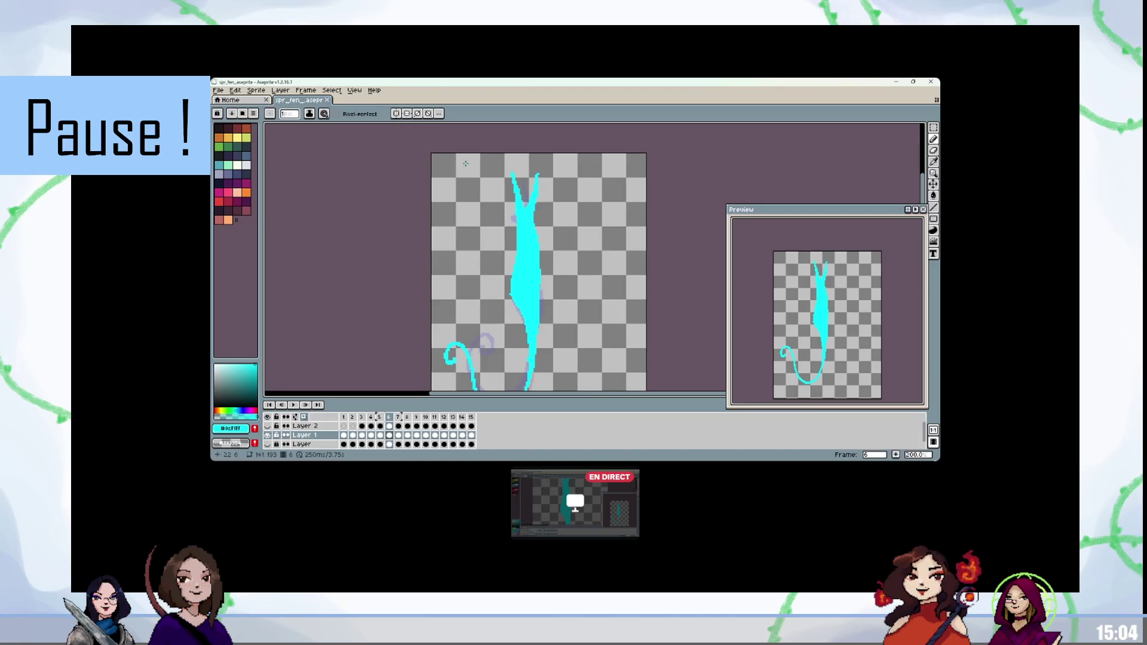
left_click(307, 92)
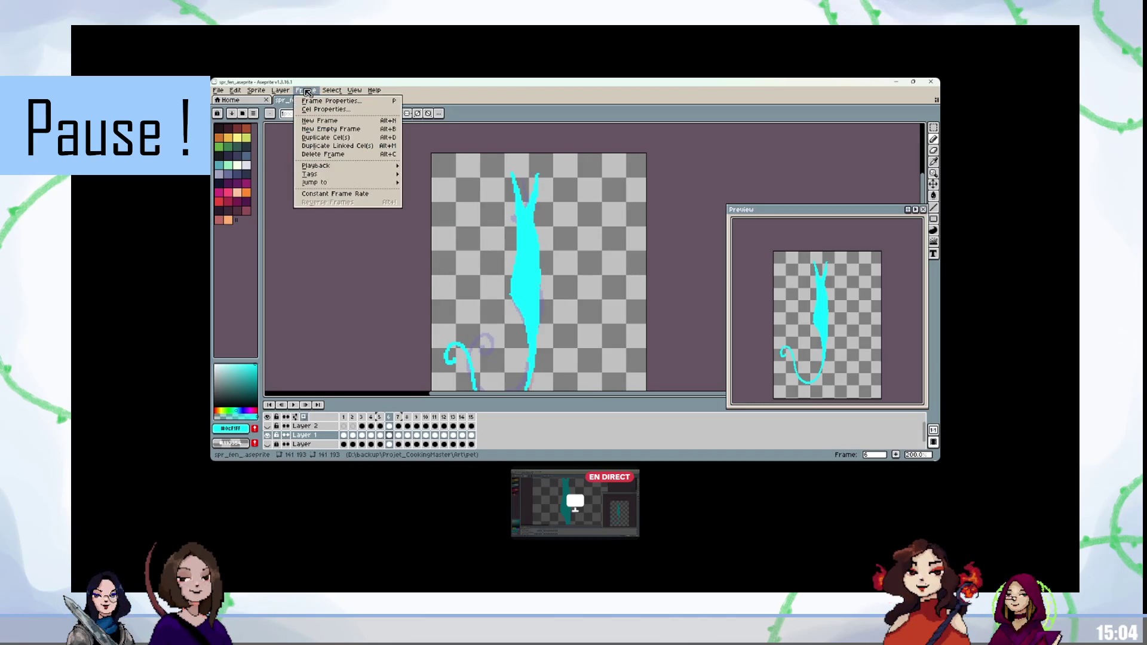
Step: Set frame 6's duration to 100 ms and replay the animation to check the timing
left_click(324, 110)
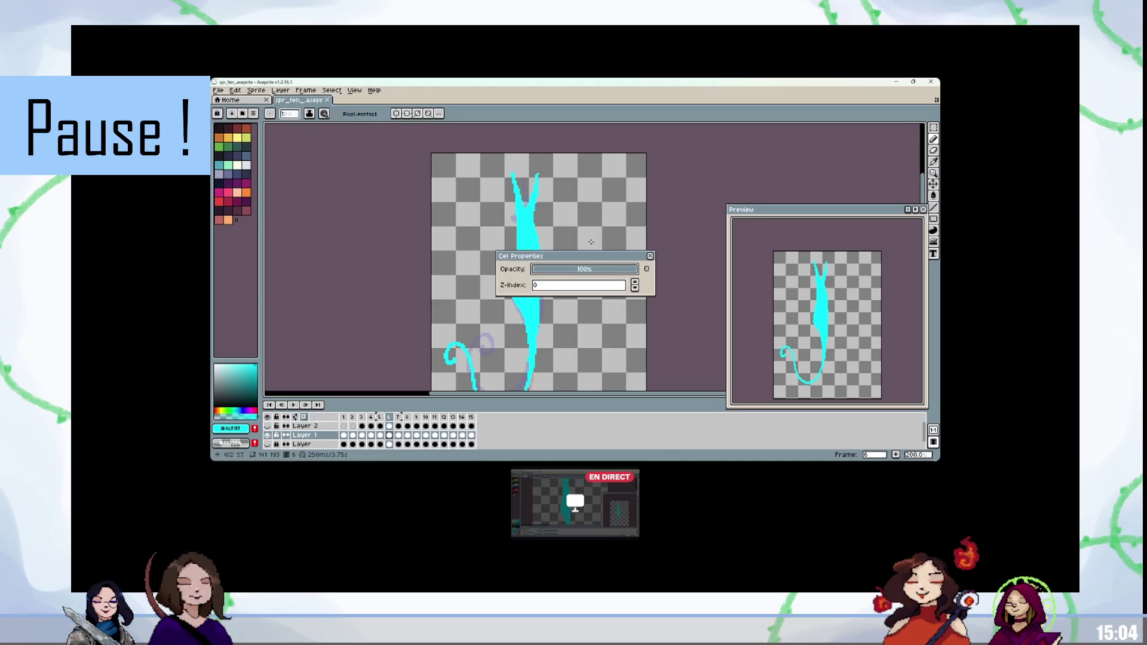
left_click(651, 256)
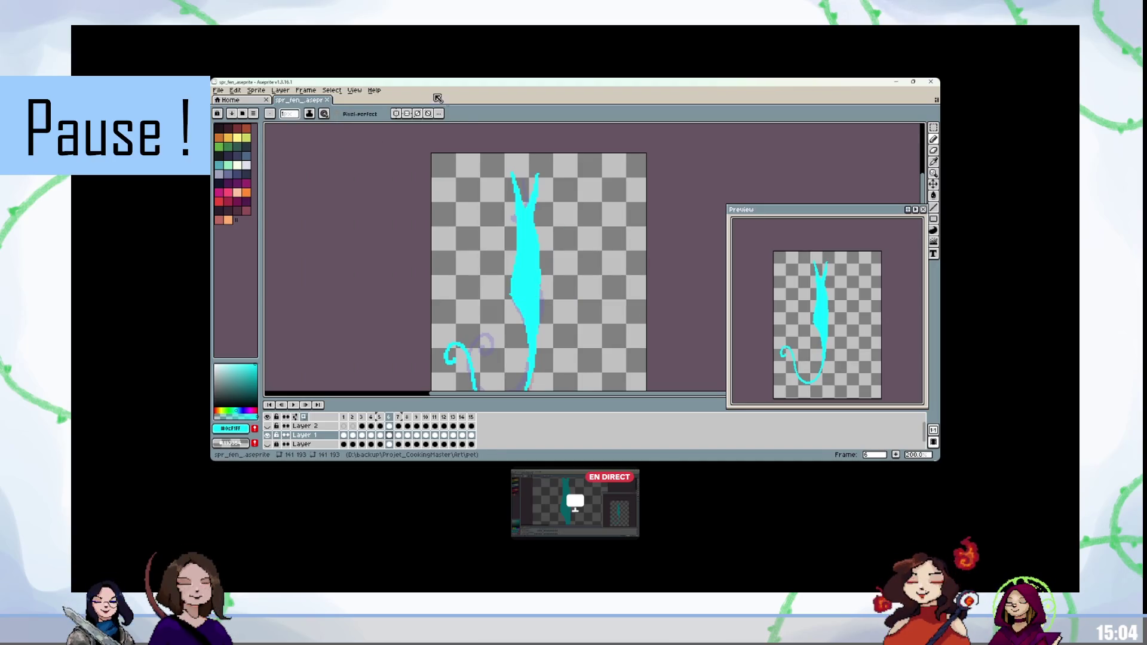
left_click(314, 91)
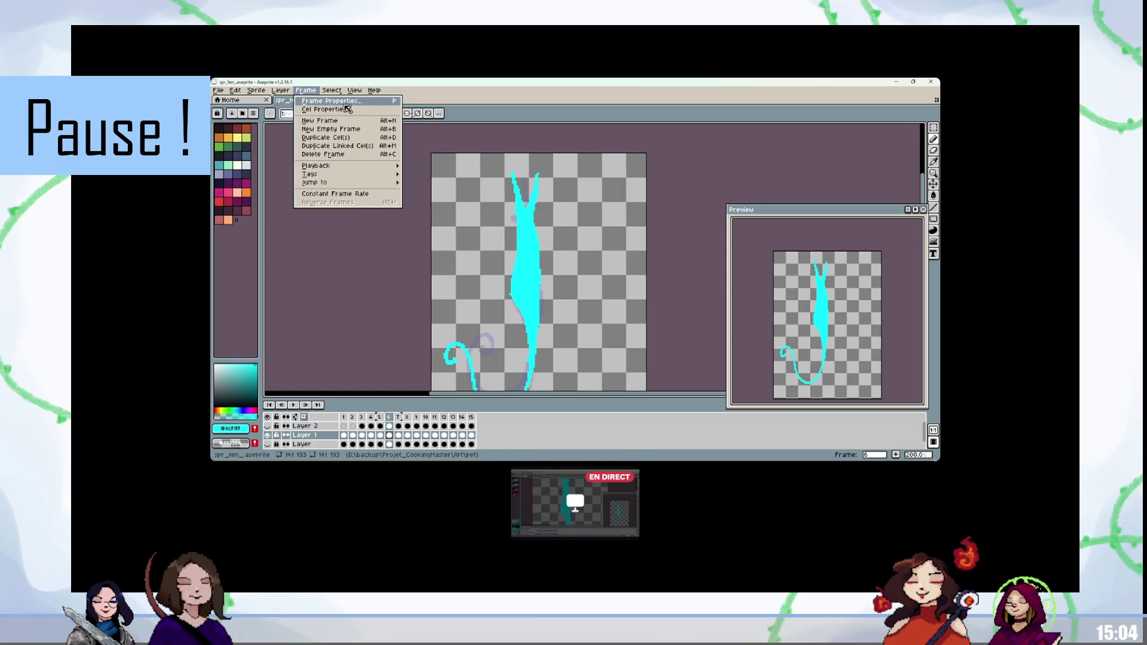
left_click(345, 104)
type("100")
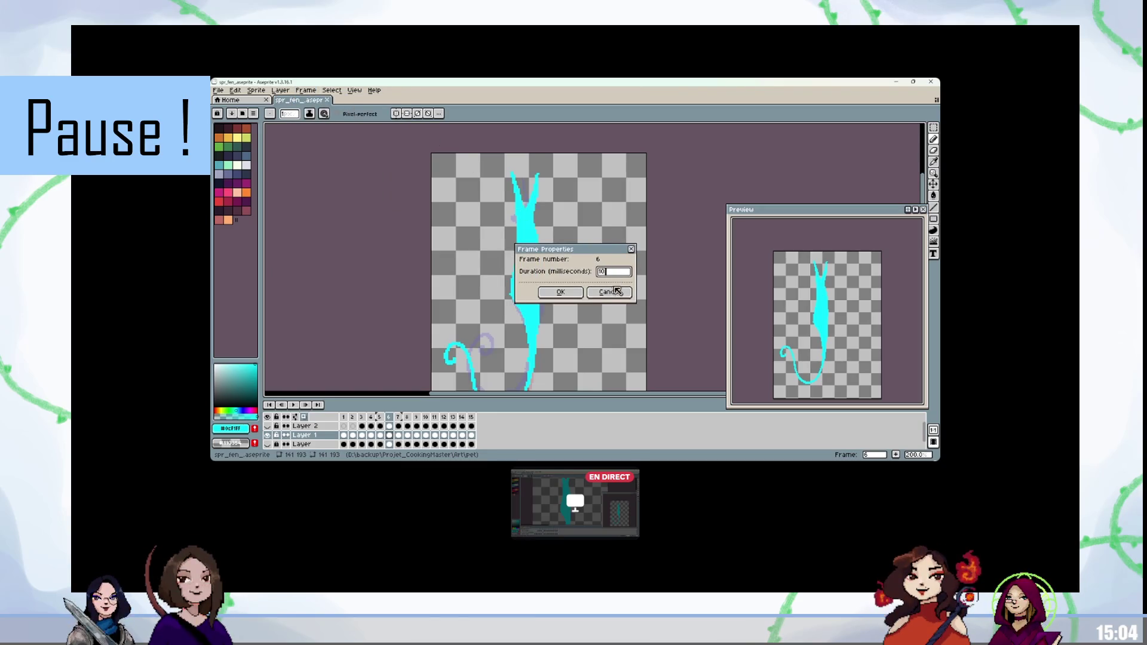
left_click(561, 292)
key("Return")
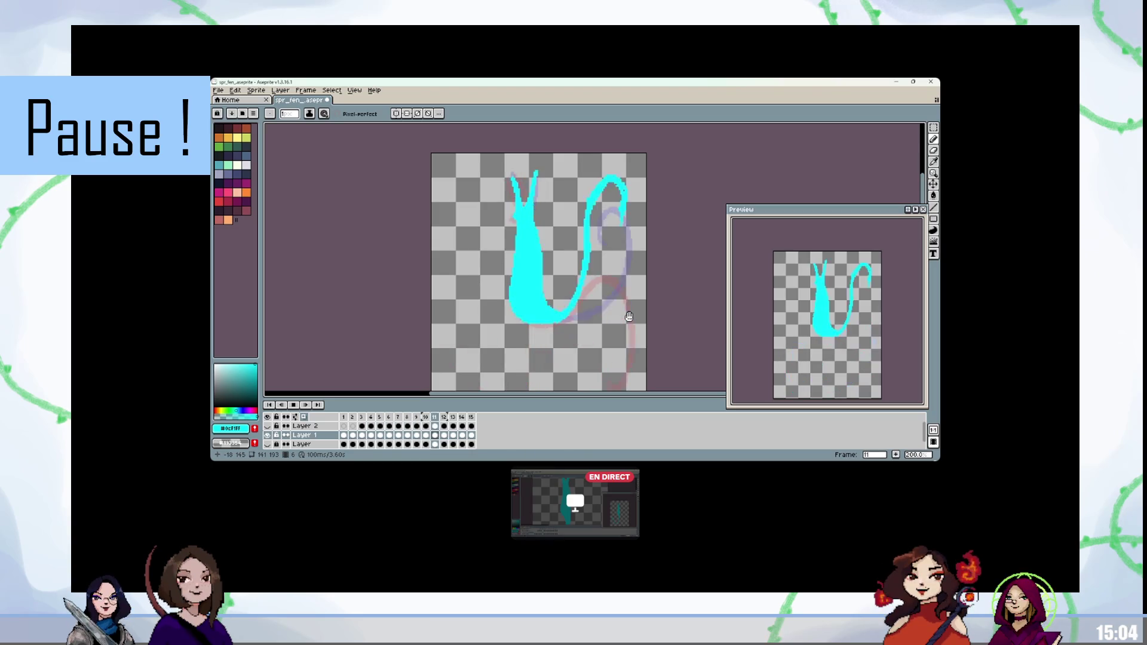
left_click_drag(629, 317, 612, 240)
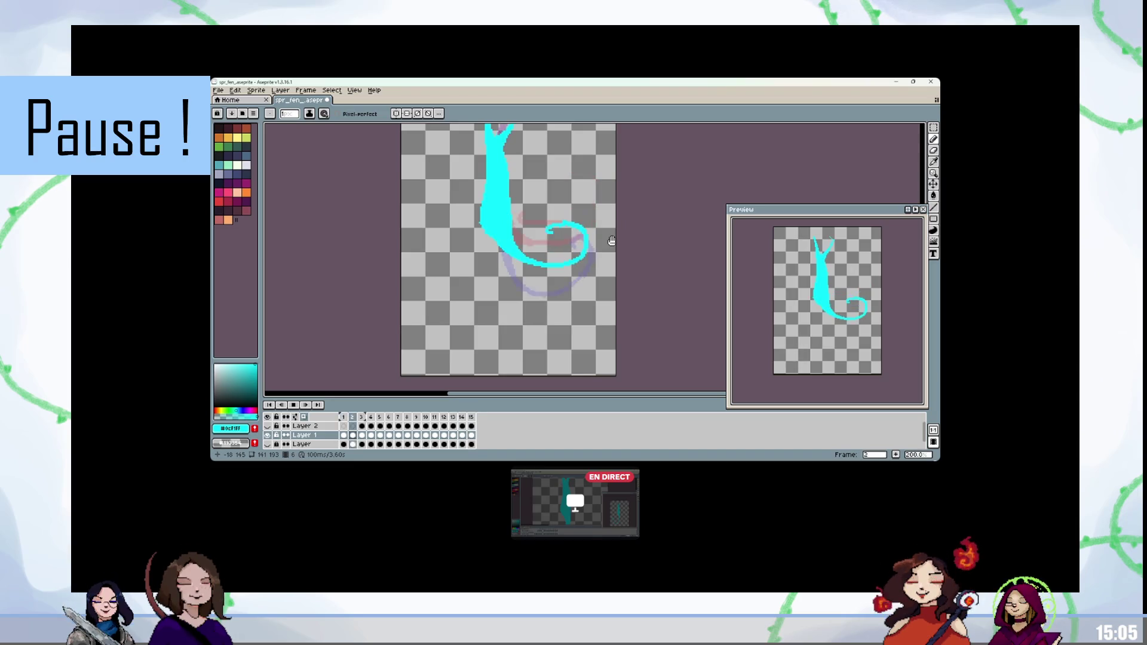
mouse_move(572, 490)
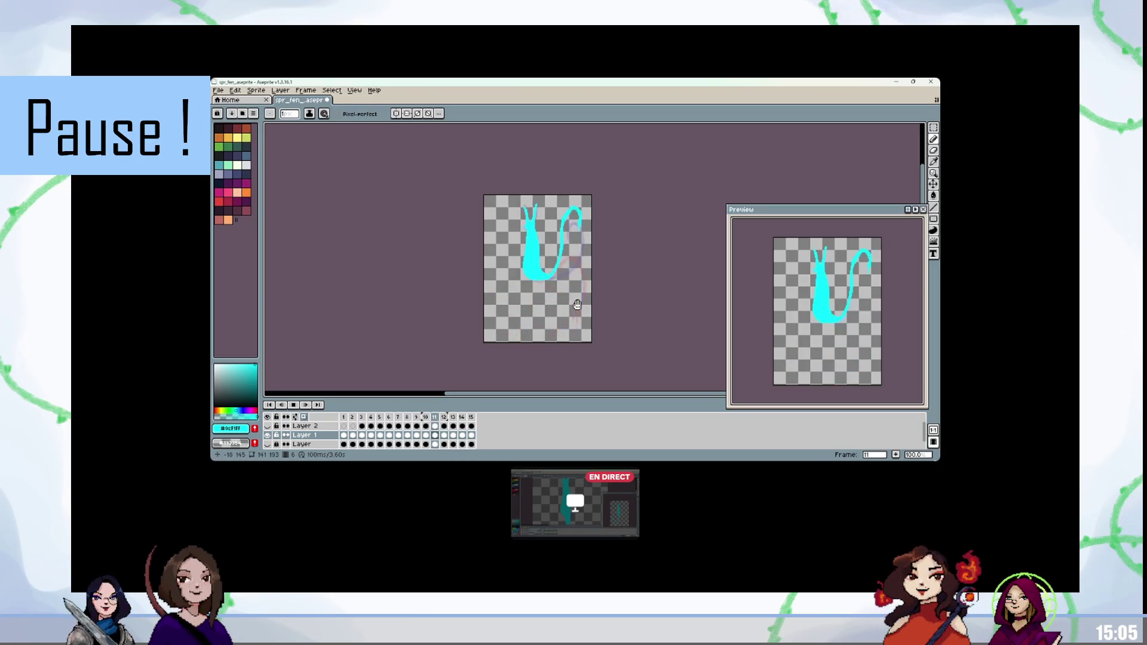
scroll(607, 300, "up", 1)
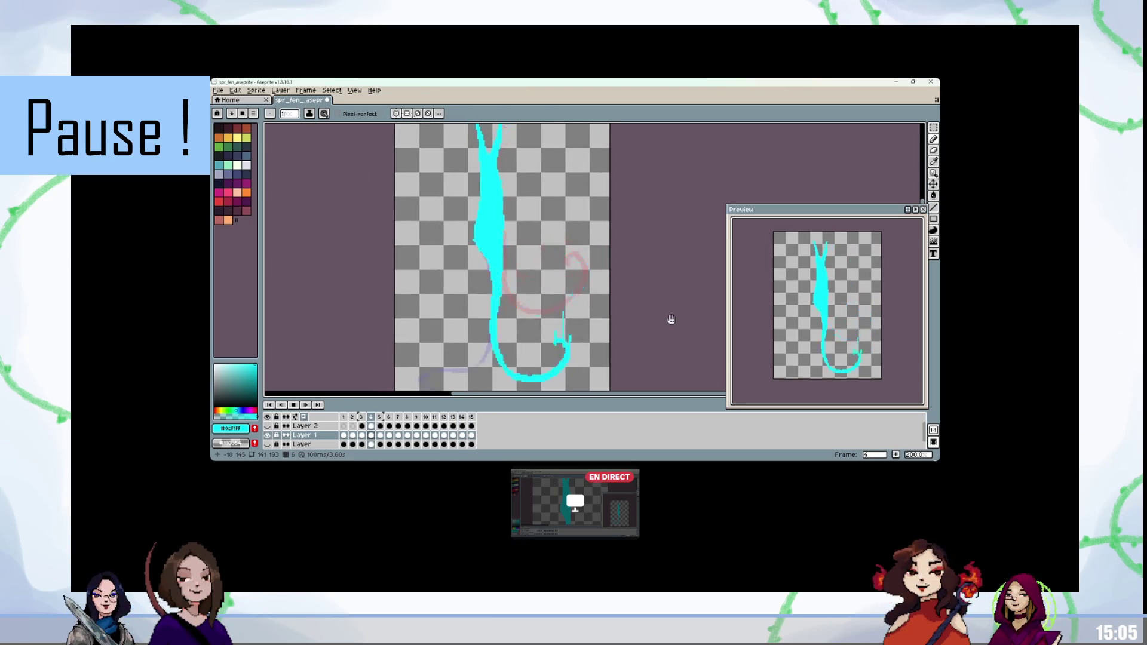
scroll(632, 313, "down", 1)
scroll(640, 311, "up", 2)
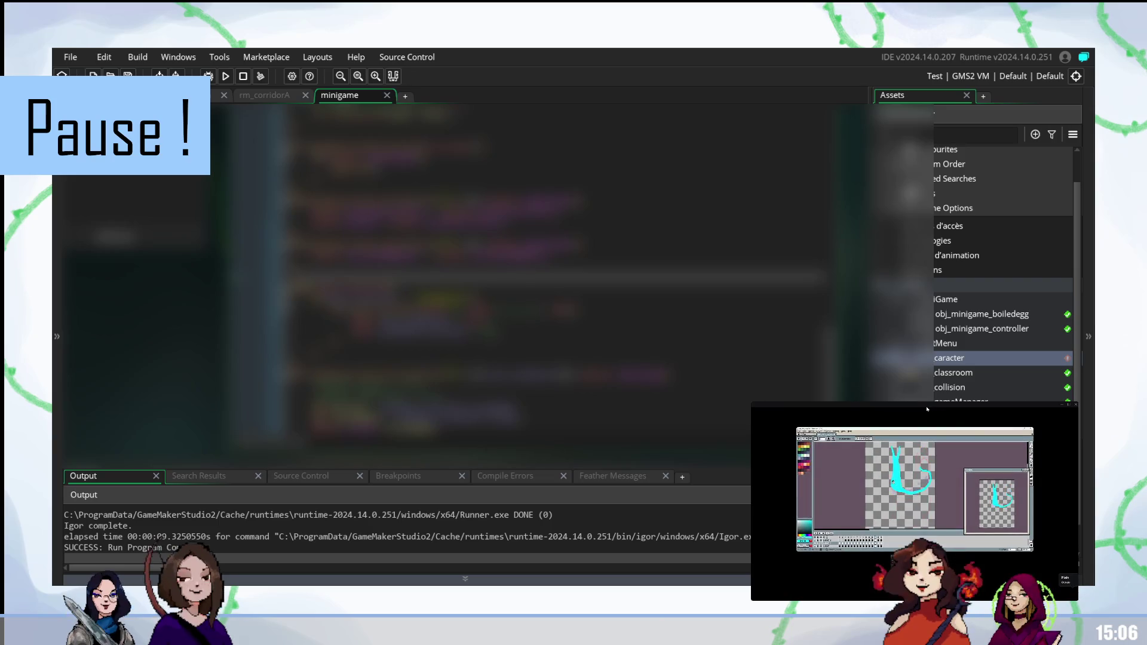
mouse_move(928, 411)
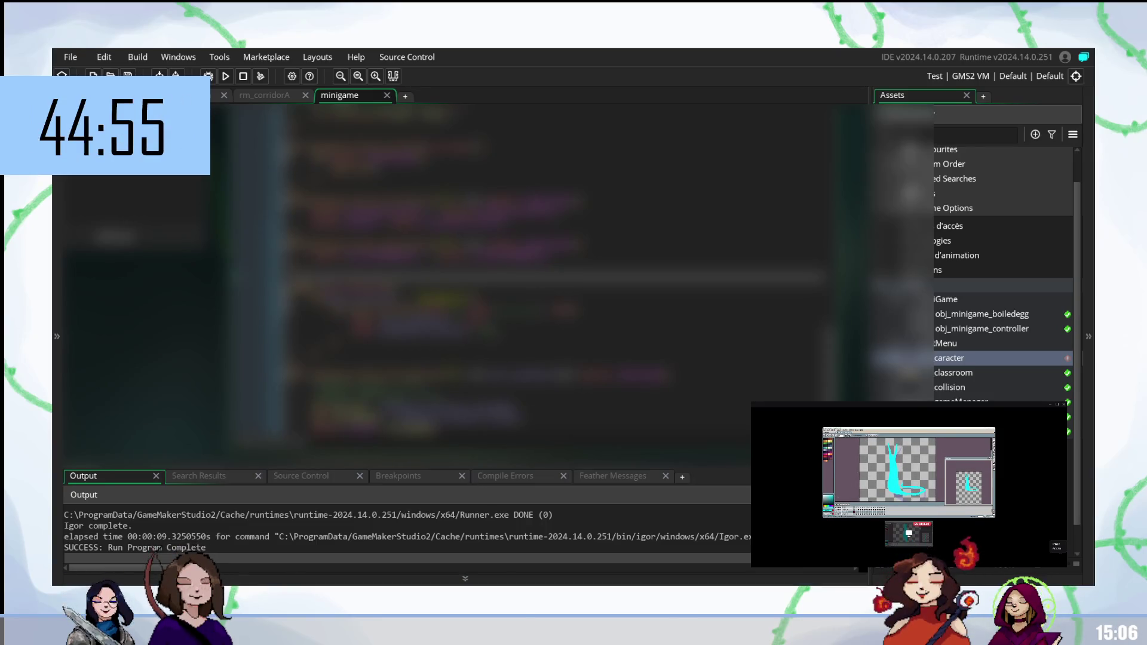
left_click(538, 292)
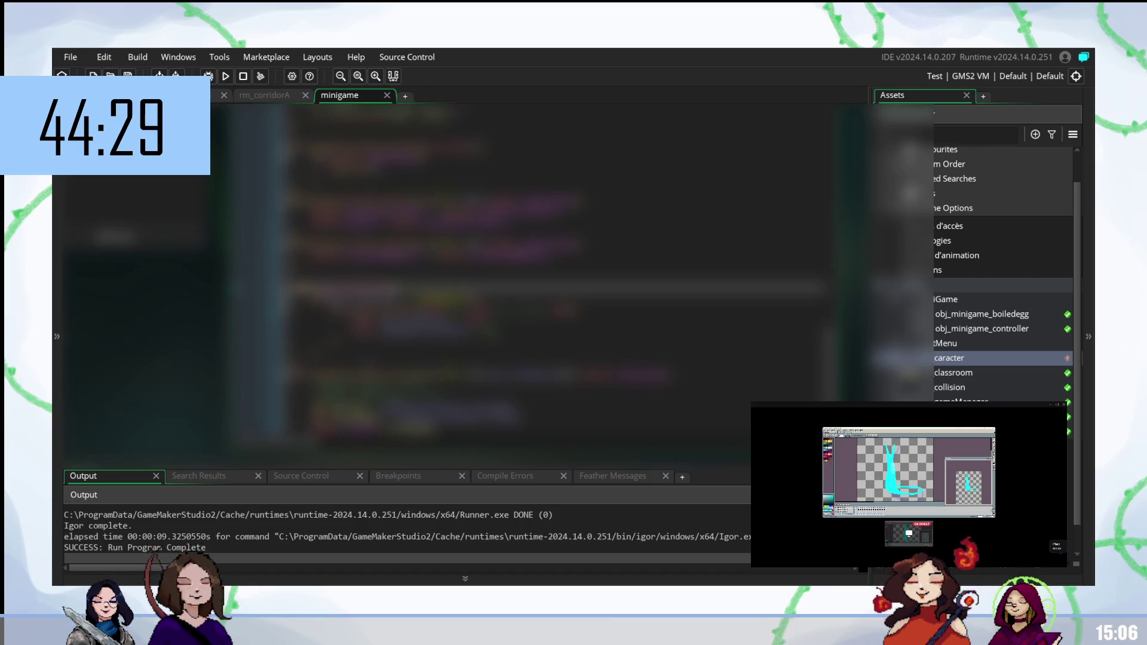
Step: Commit the pending project changes, including the SolBoisTileset sprite images
left_click(414, 58)
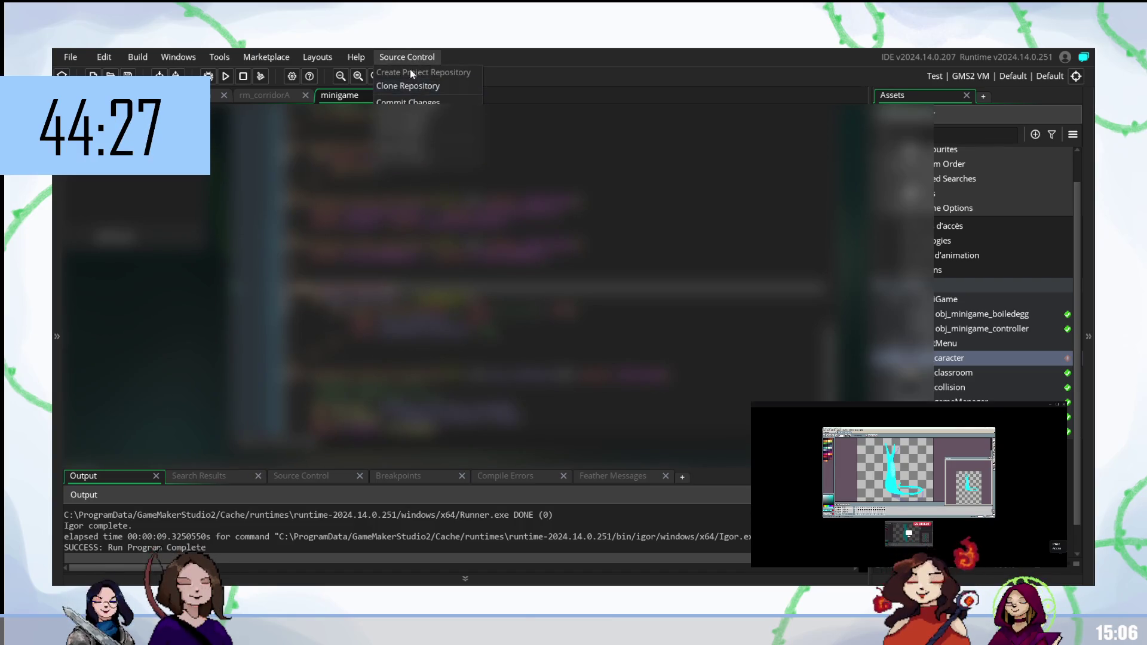
left_click(408, 102)
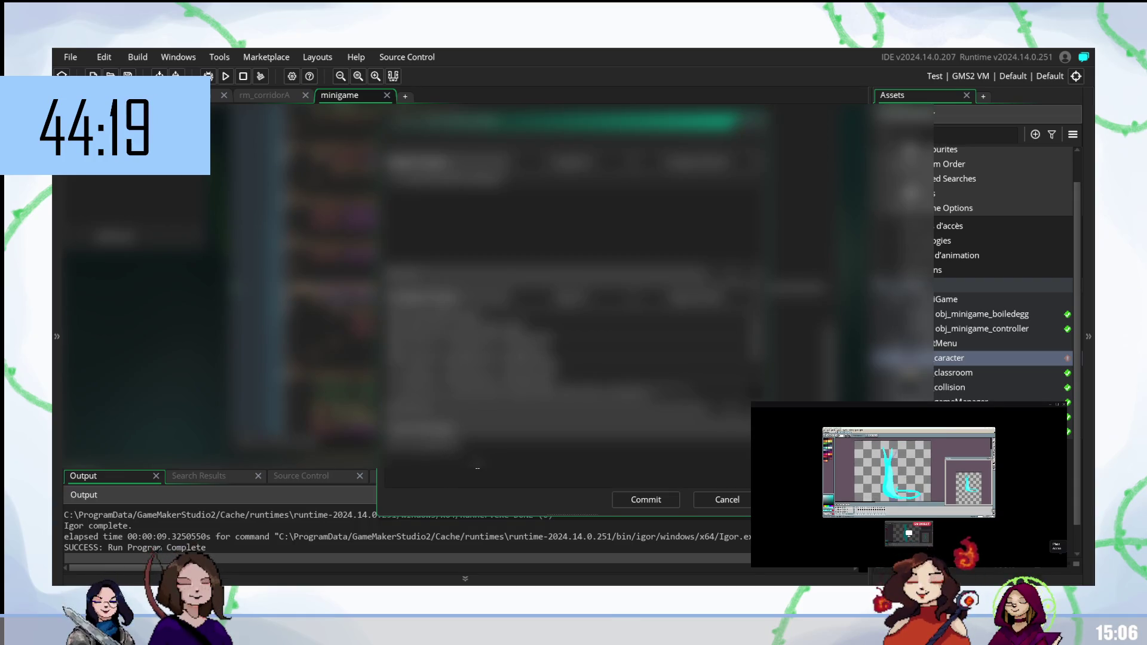
left_click(640, 499)
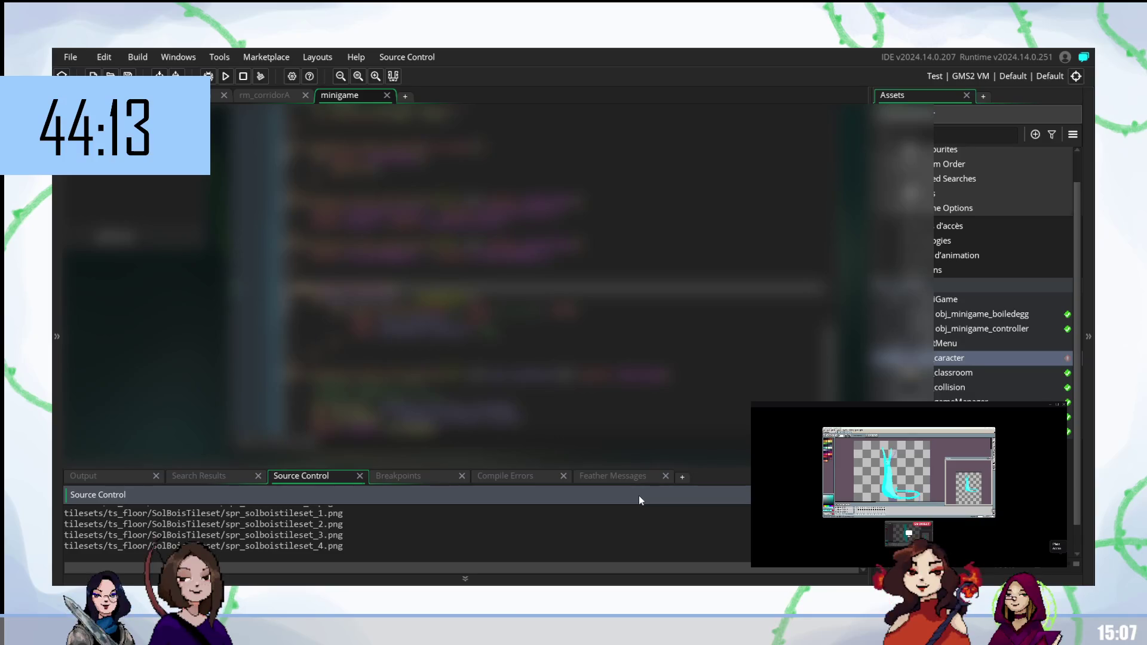
Step: Push the commit to the GMMovement branch on GitHub
left_click(436, 57)
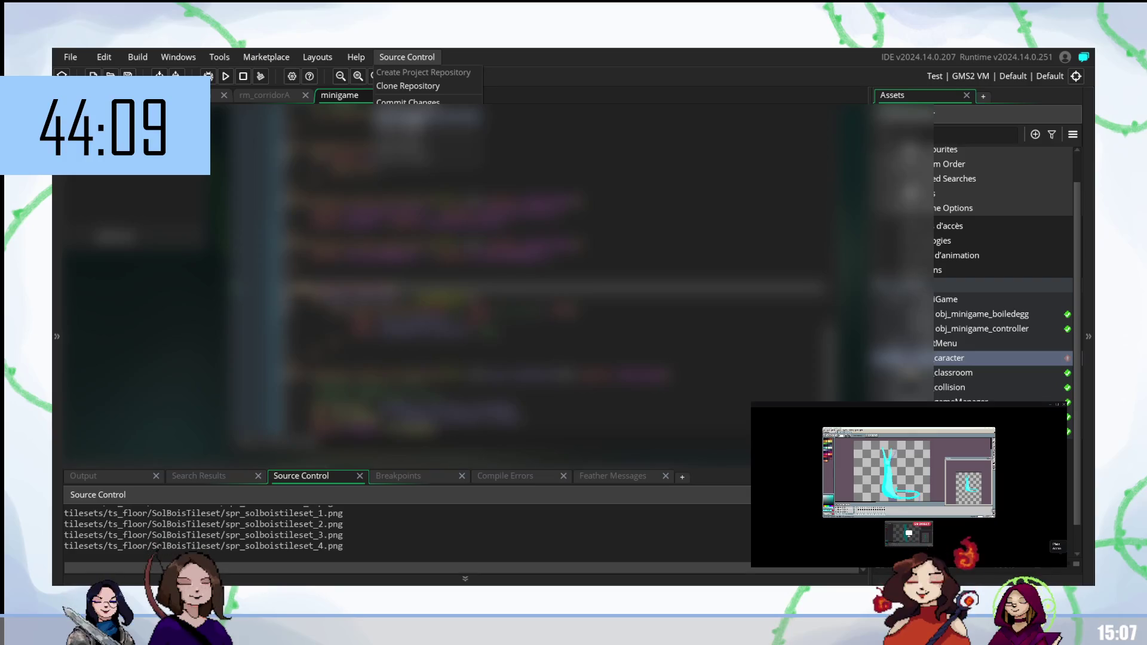
key("Escape")
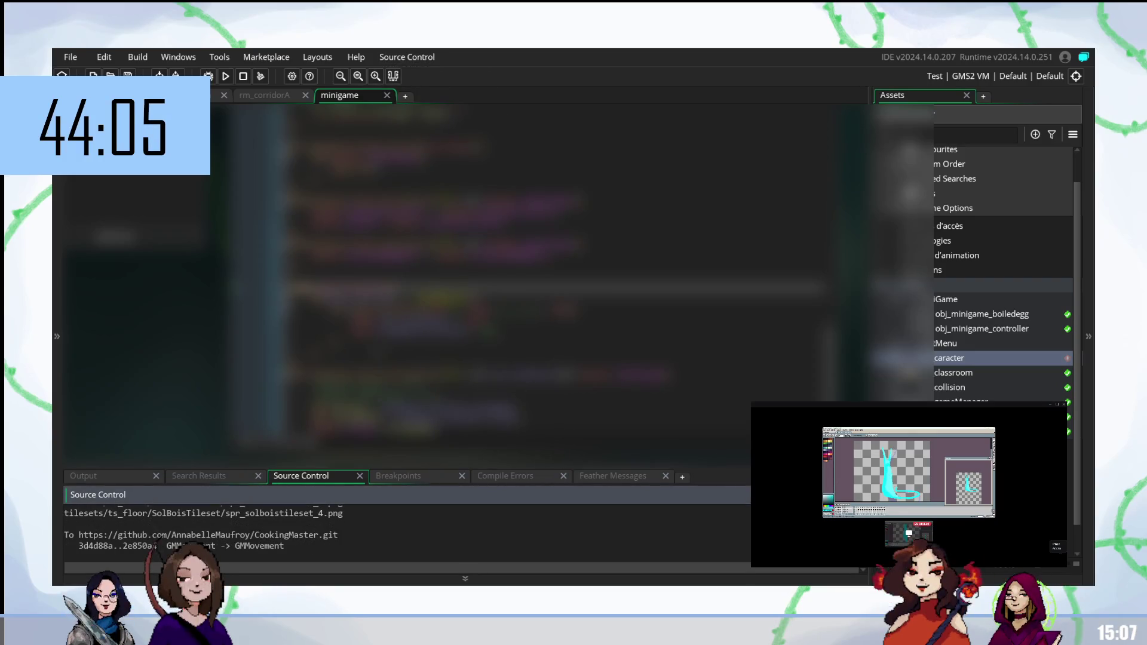
scroll(537, 287, "down", 2)
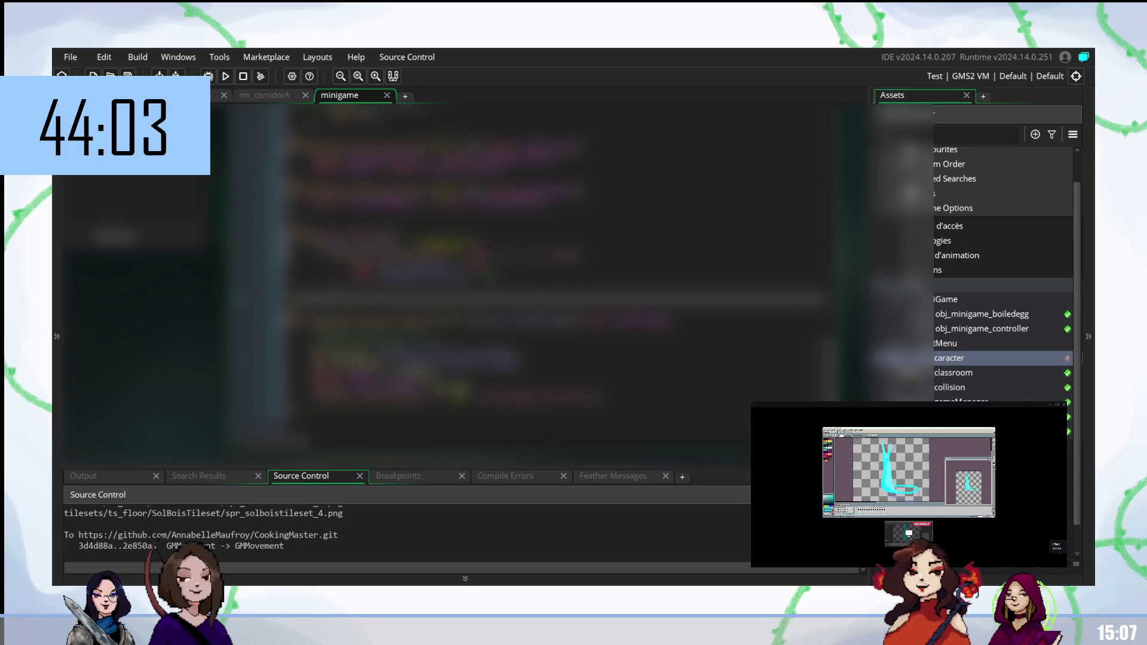
scroll(538, 287, "up", 5)
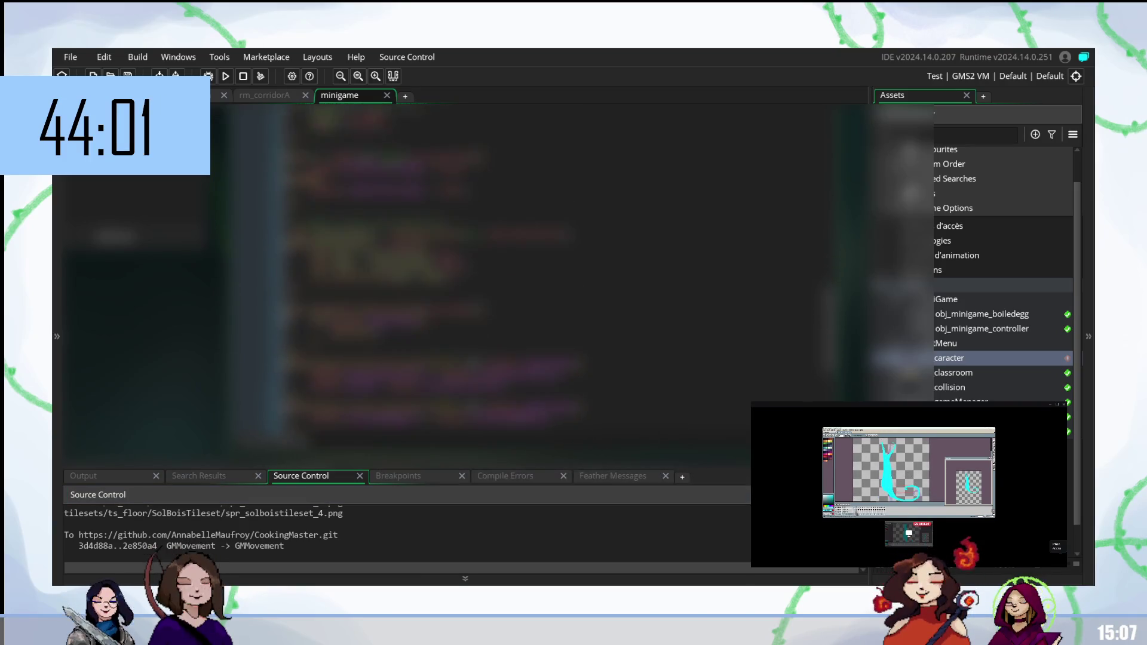
scroll(538, 287, "down", 1)
Step: Place the caret in the minigame code and select a block of it
left_click(537, 266)
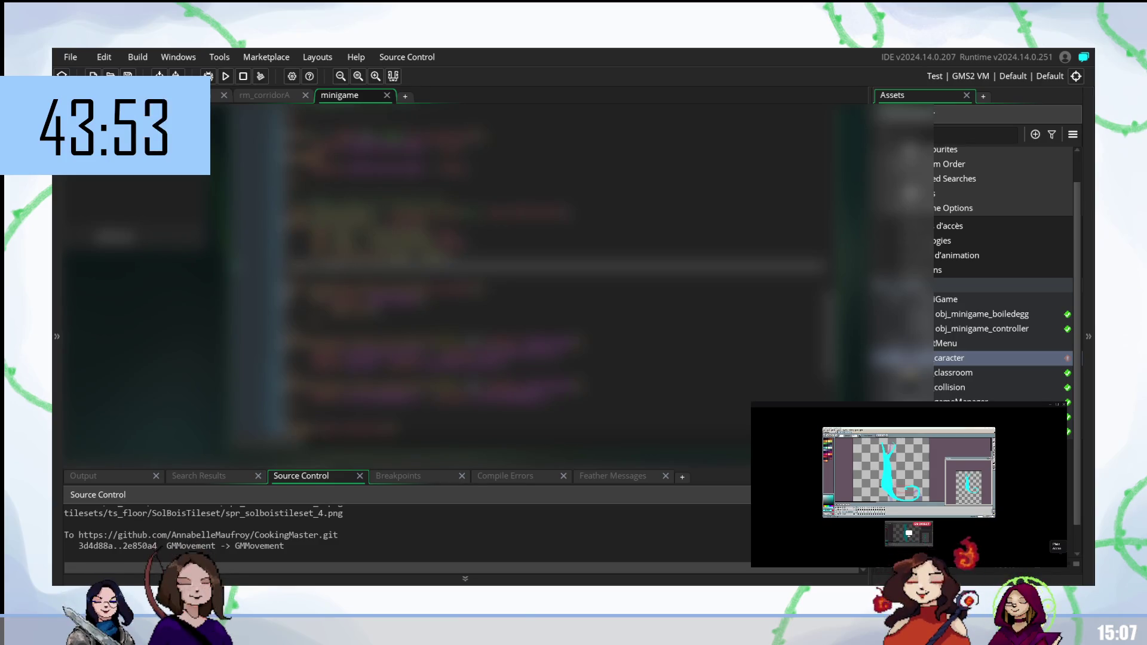
scroll(556, 281, "down", 3)
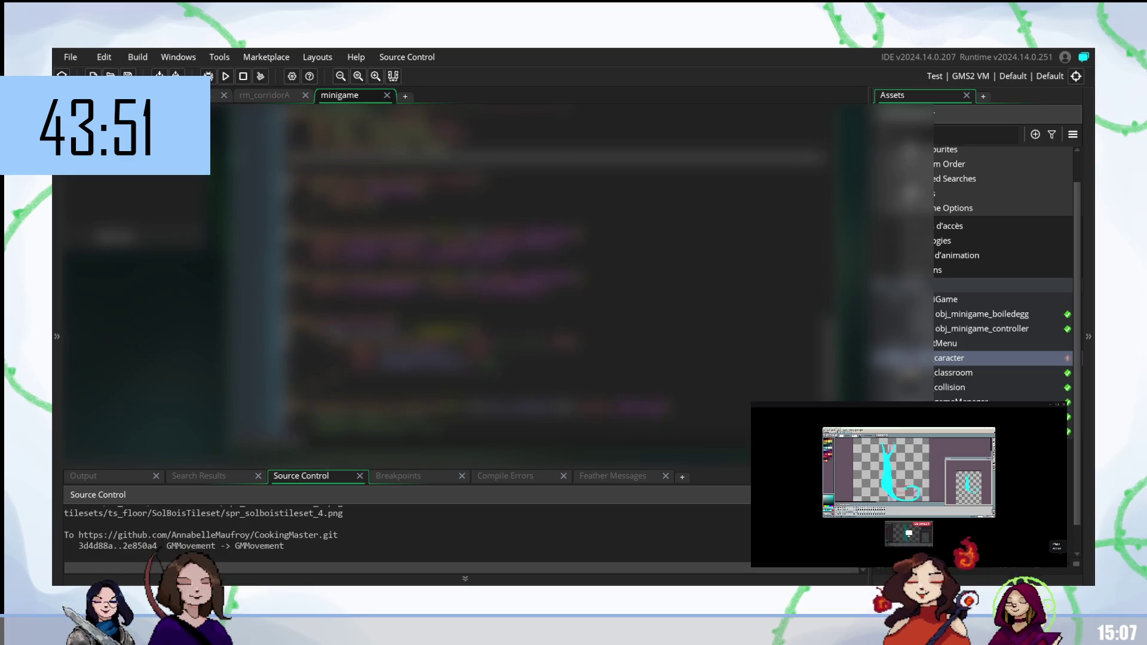
left_click(418, 334)
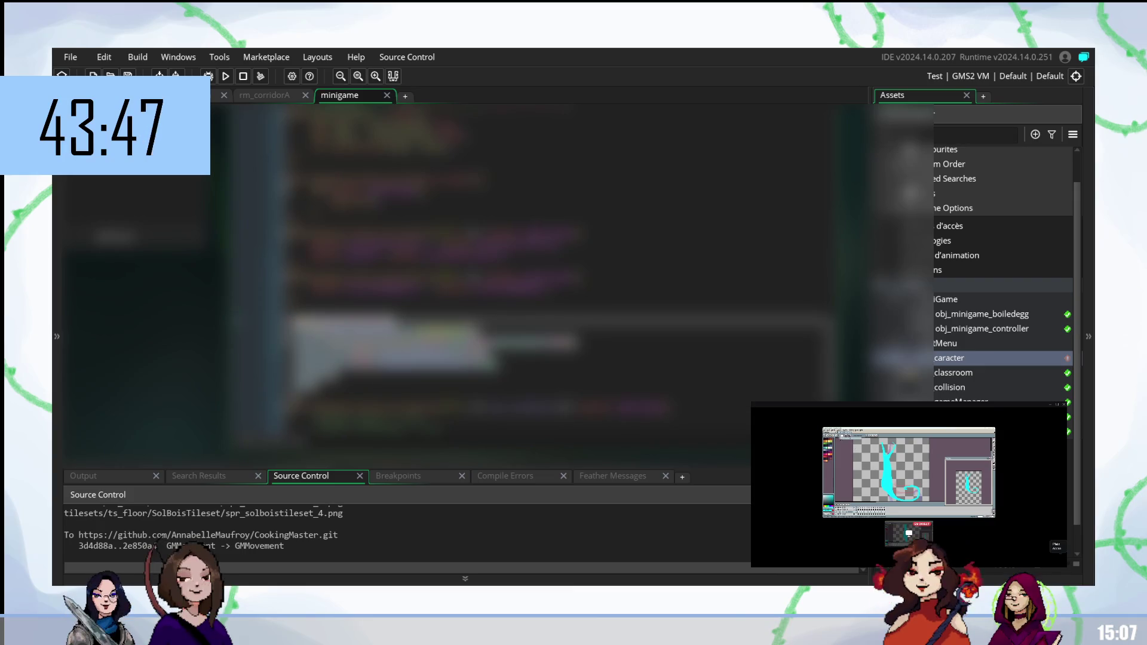
scroll(555, 281, "down", 3)
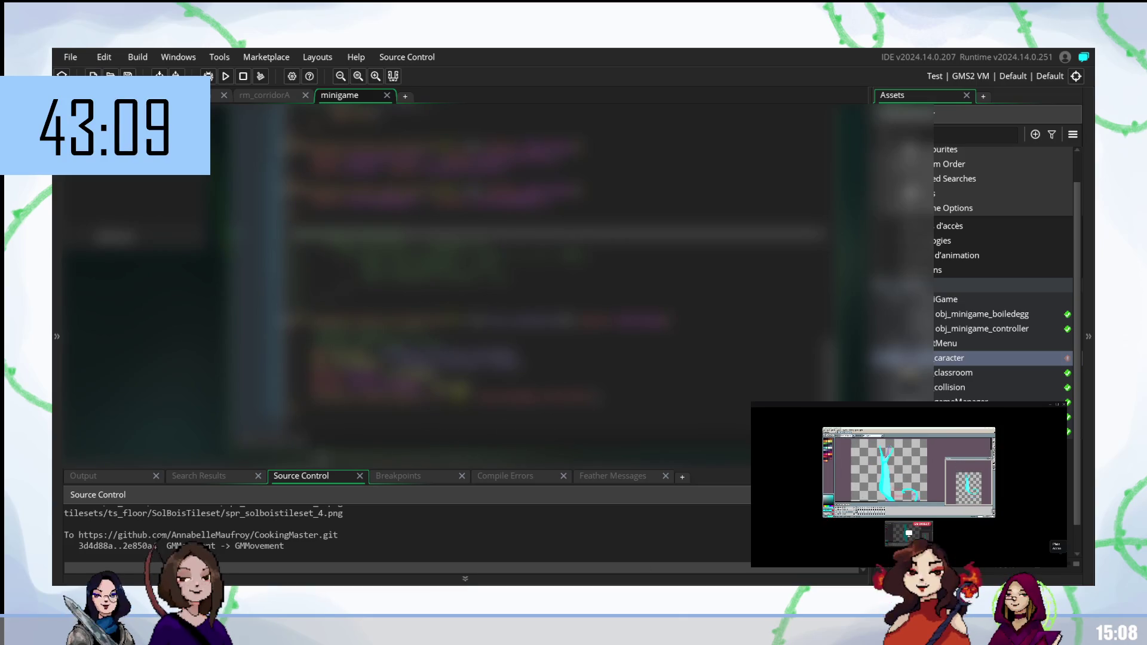
key("shift+Down")
key("shift+Down")
key("shift+Down")
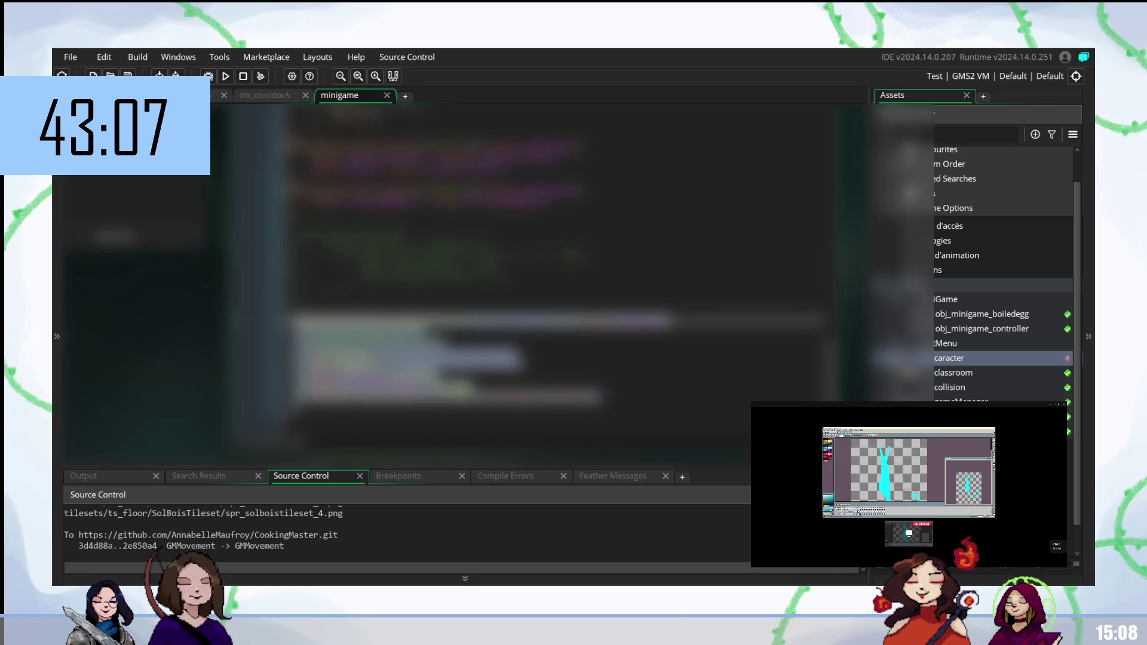
key("shift+Up")
key("ctrl+k")
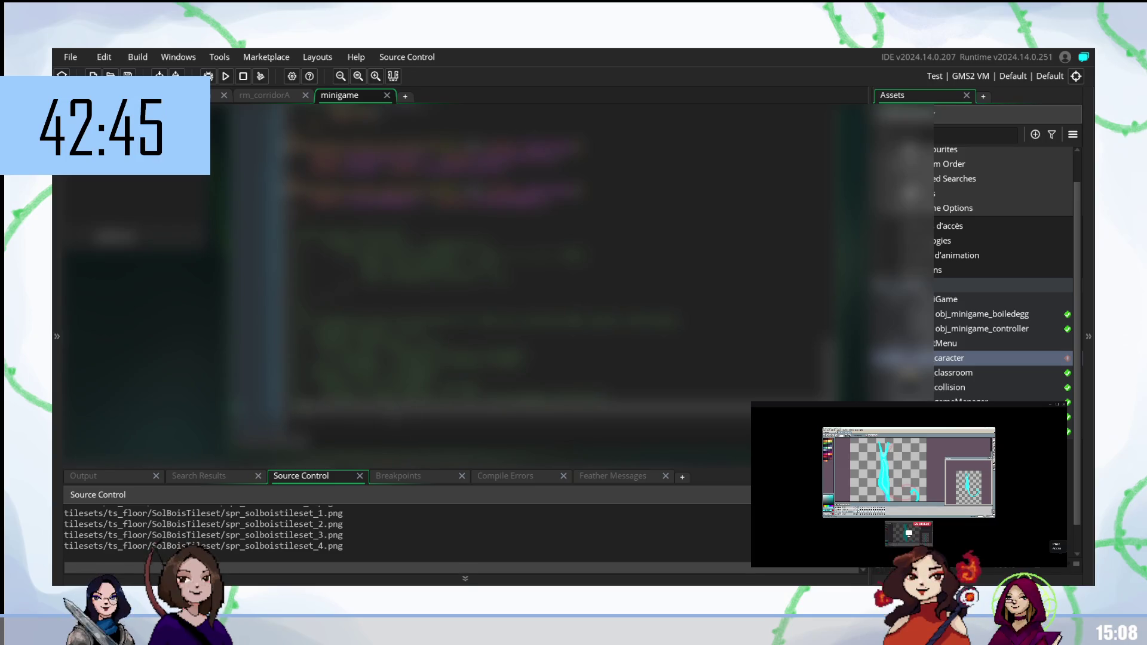
scroll(538, 269, "up", 5)
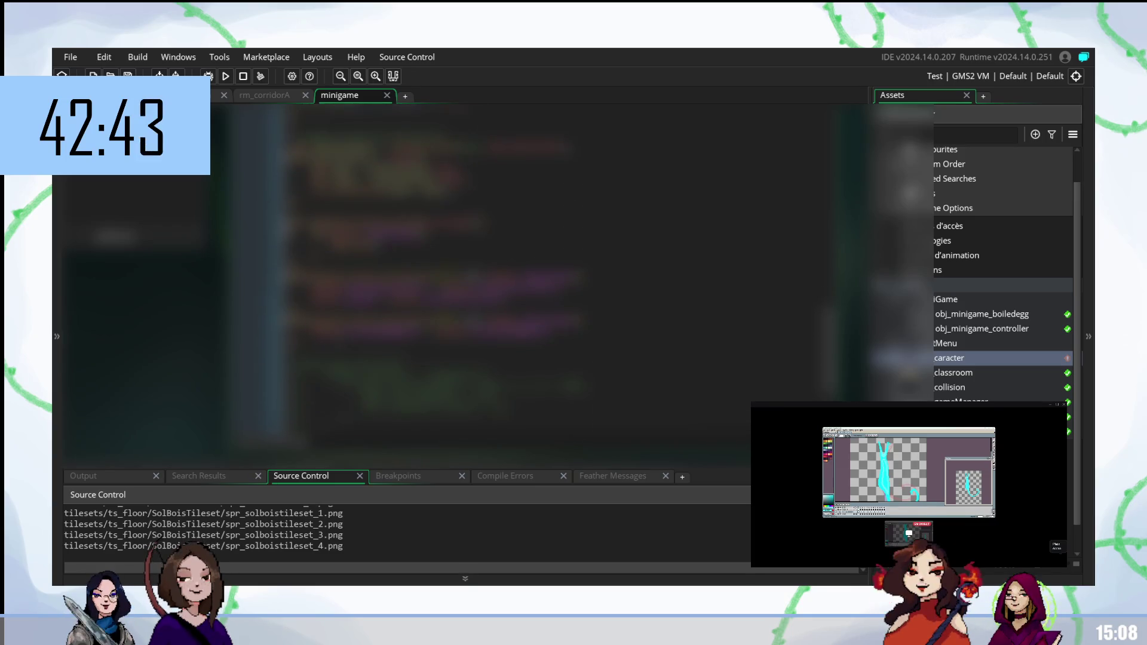
scroll(538, 269, "down", 5)
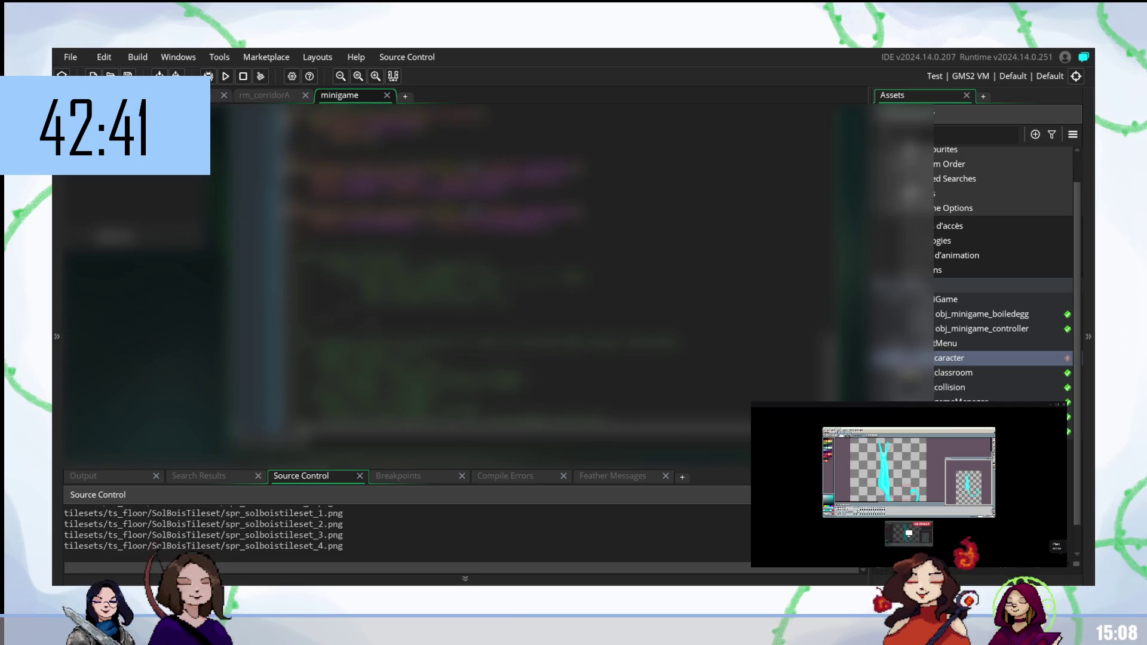
scroll(430, 266, "up", 3)
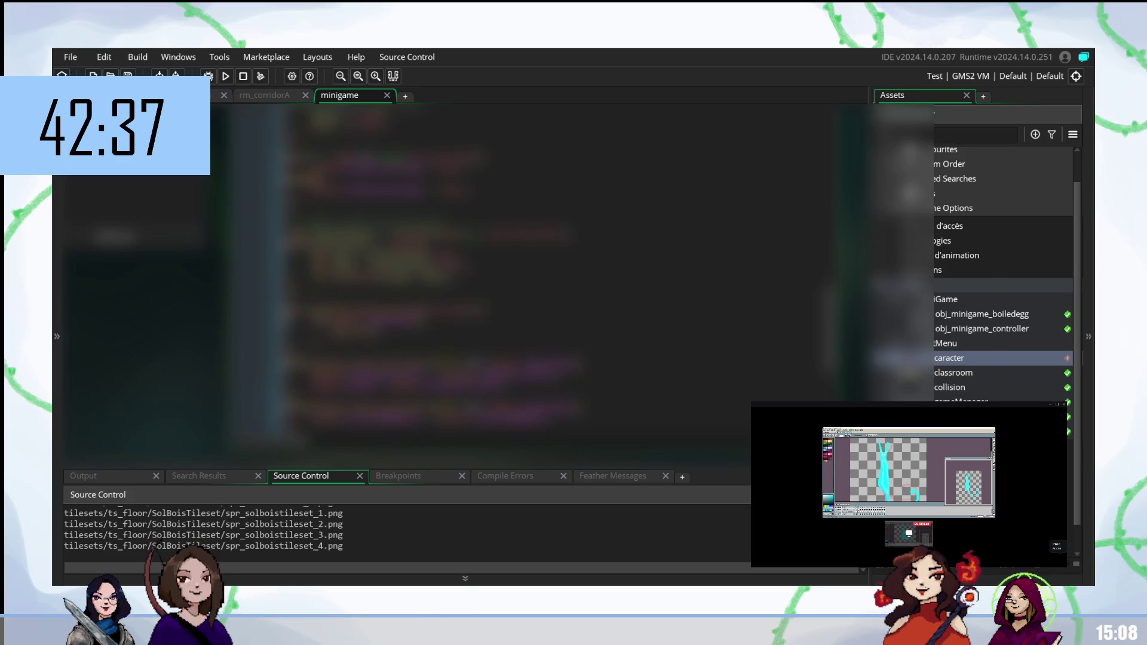
mouse_move(455, 238)
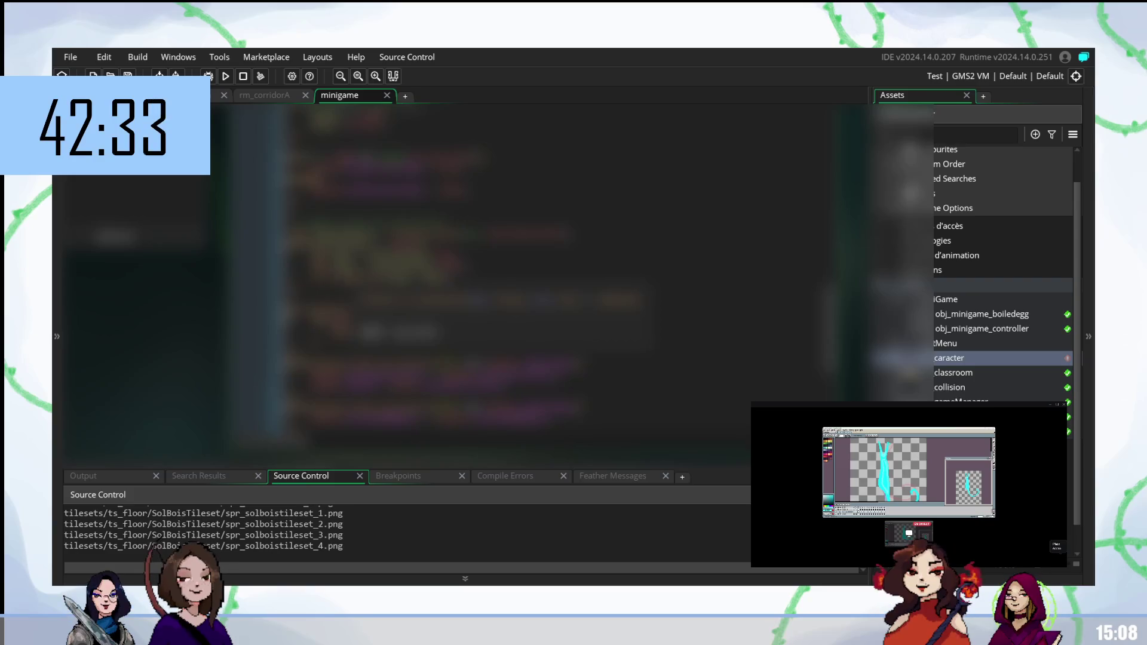
left_click(454, 278)
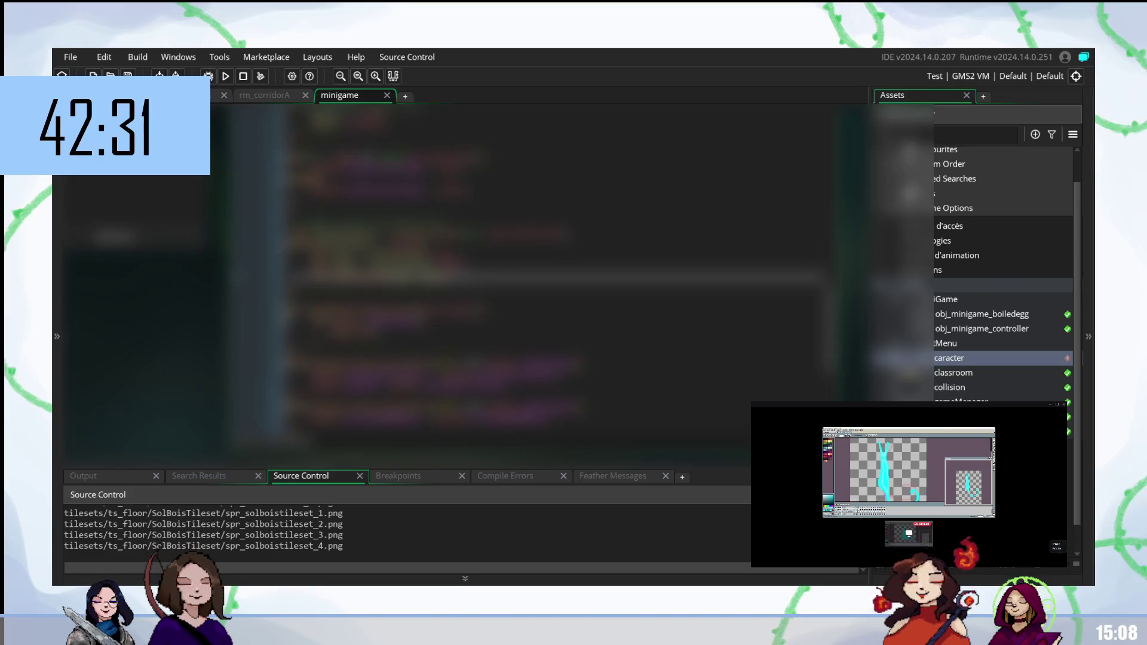
scroll(554, 268, "up", 5)
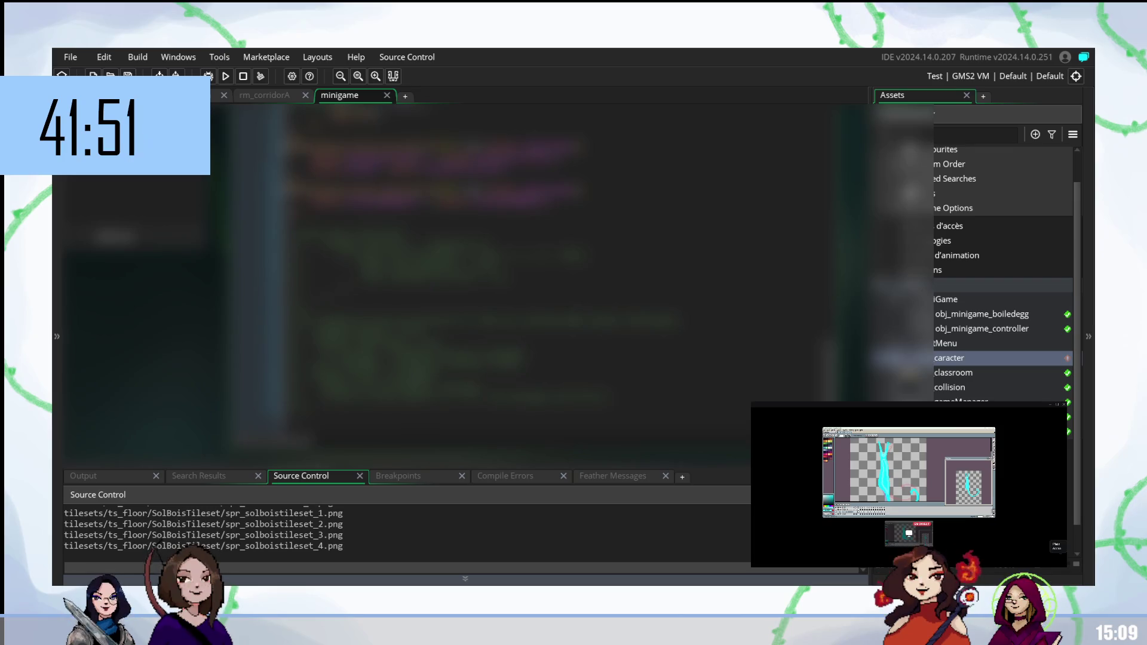
scroll(476, 266, "up", 1)
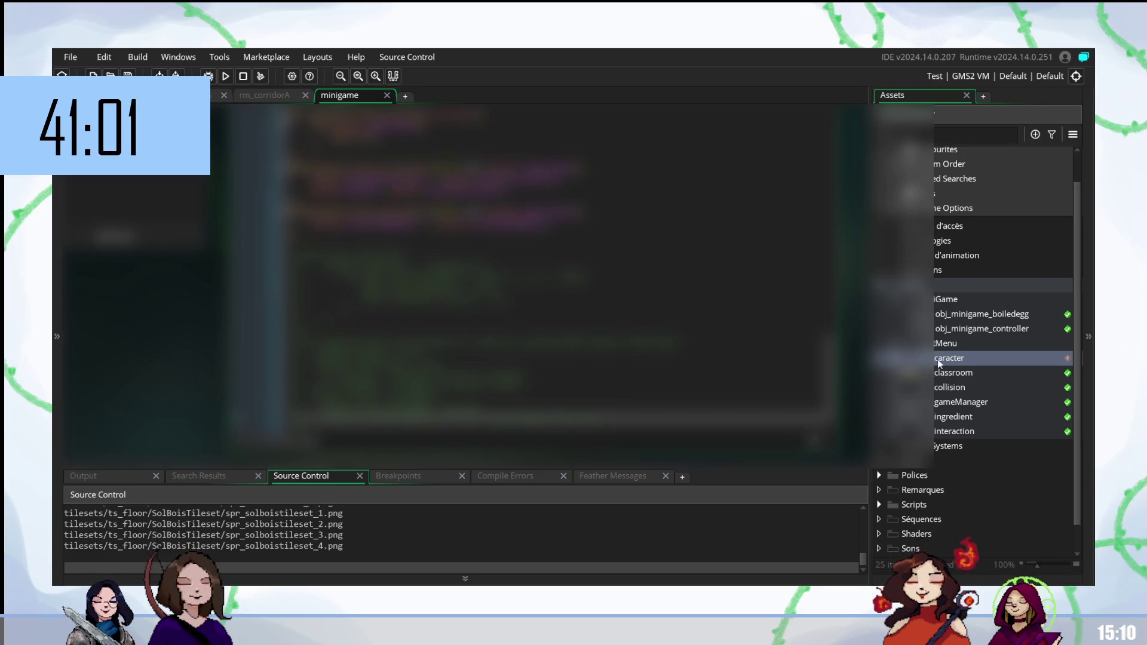
Step: Open obj_interaction, expand the Scripts folder, and open scr_interaction
scroll(944, 423, "down", 1)
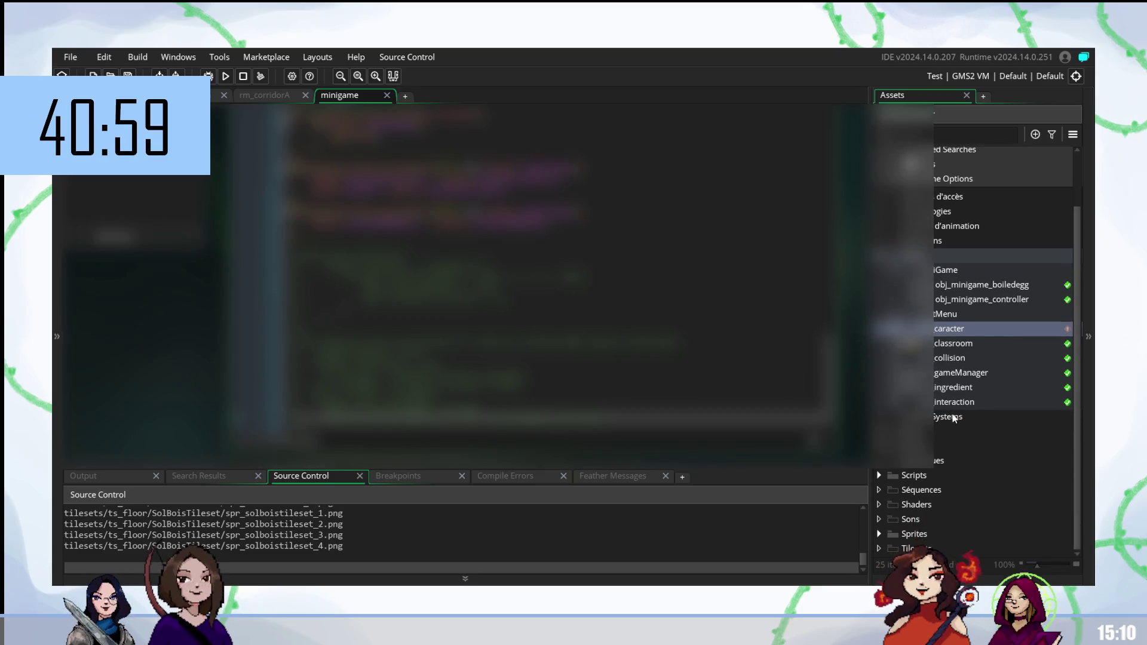
double_click(950, 400)
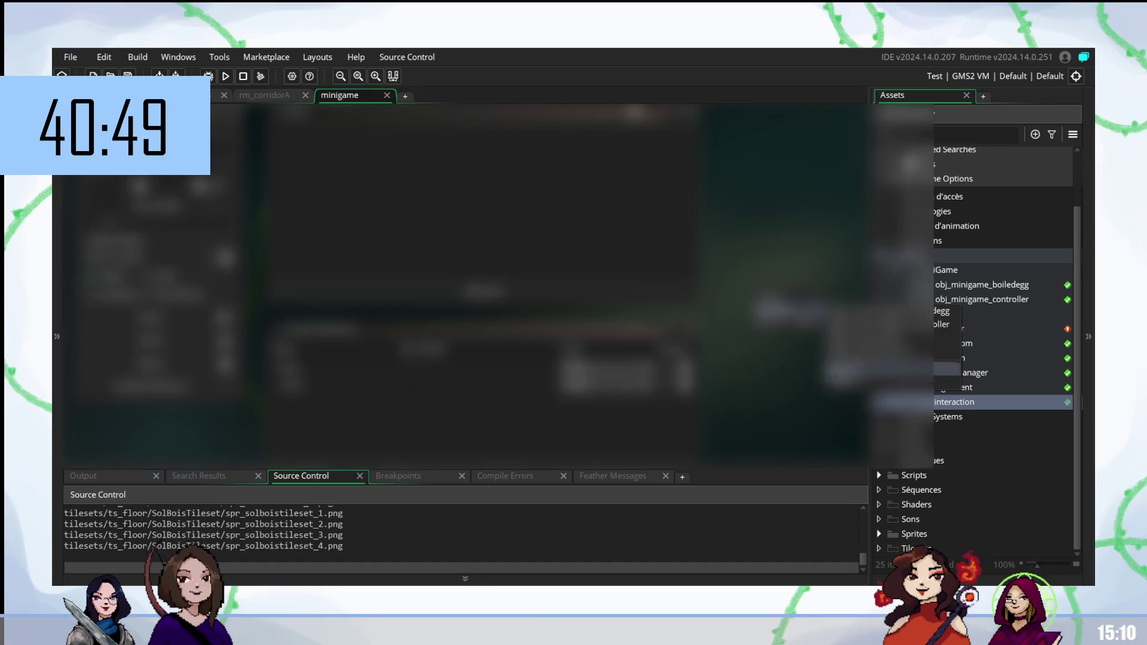
key("Escape")
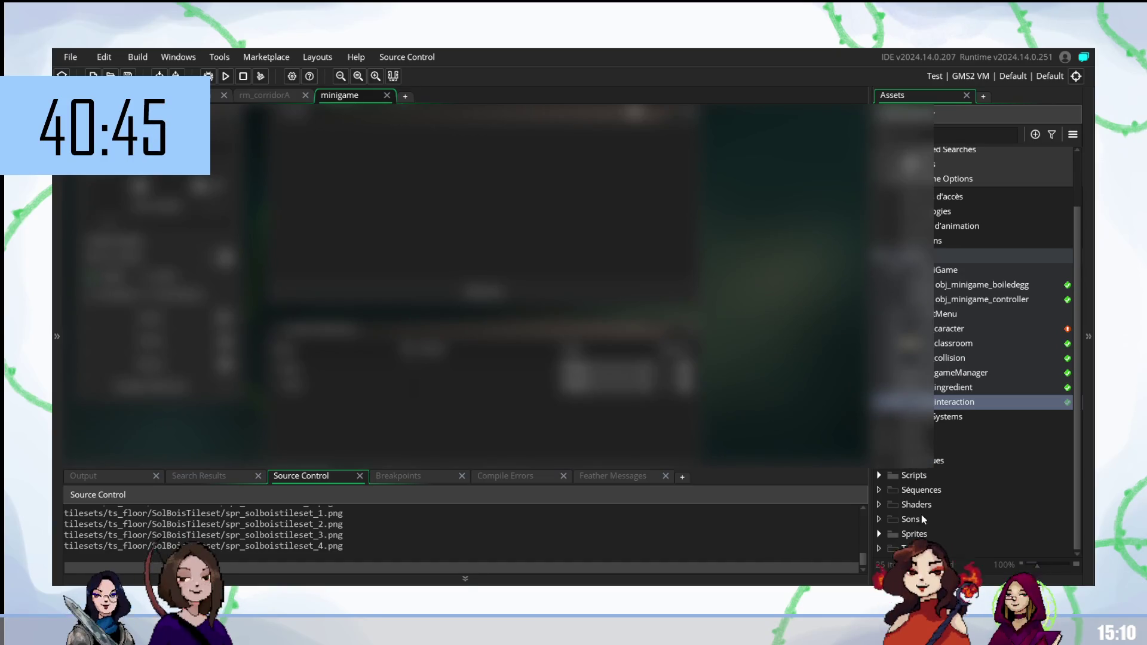
left_click(878, 475)
scroll(877, 508, "down", 2)
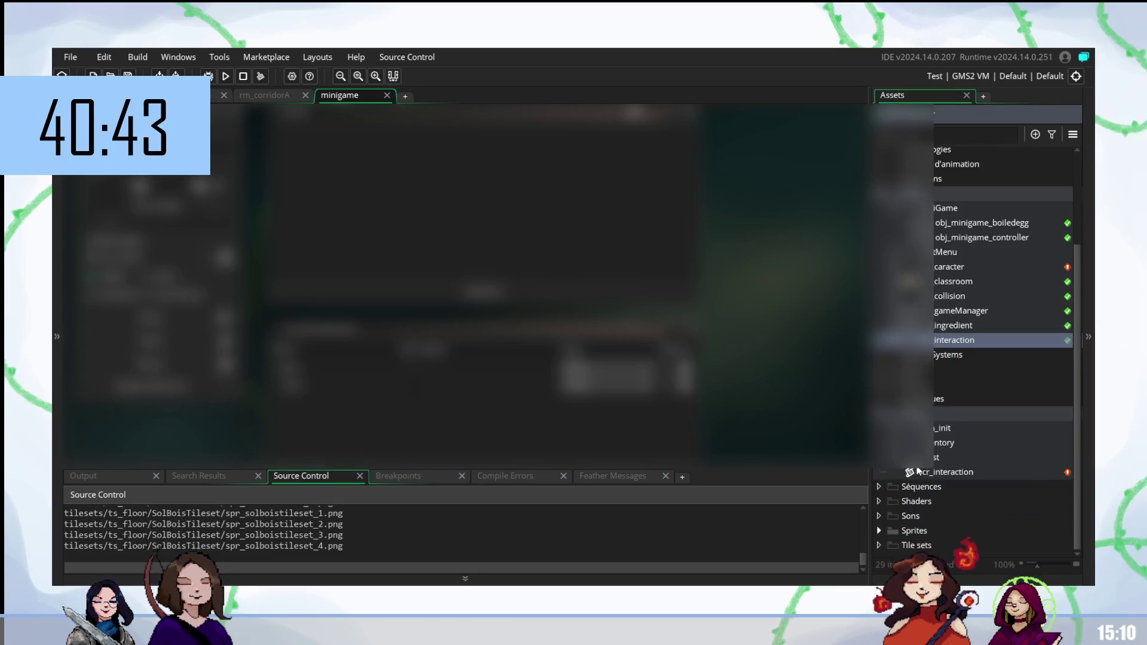
double_click(947, 472)
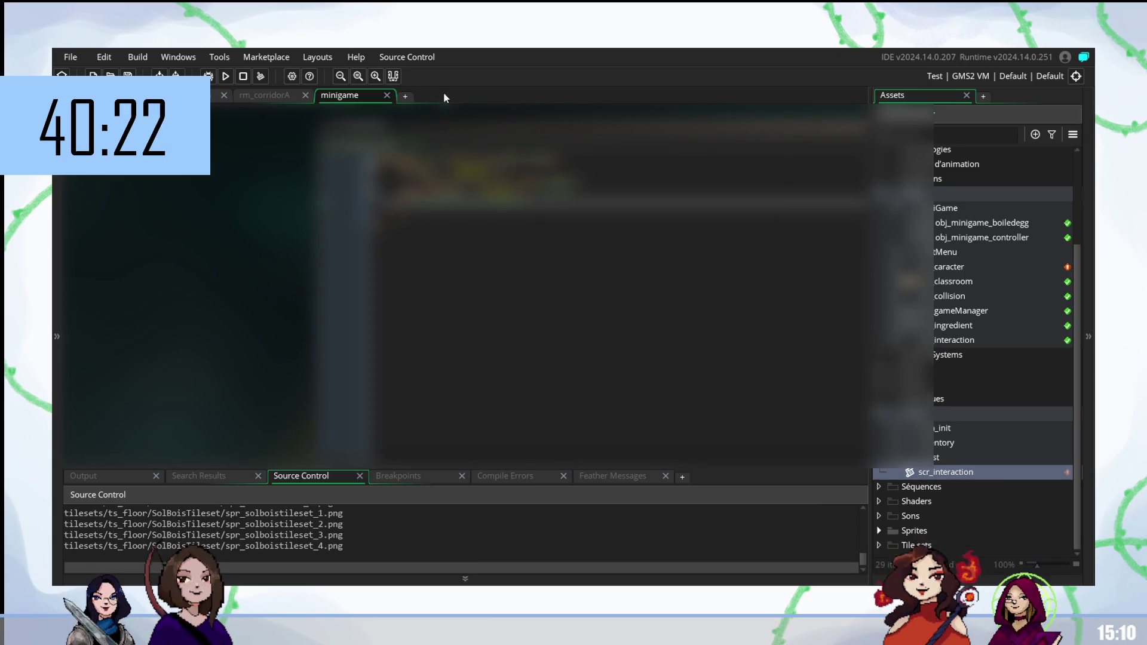
Step: Add Workspace 1, hide the Output panel, and switch to the empty workspace
left_click(406, 97)
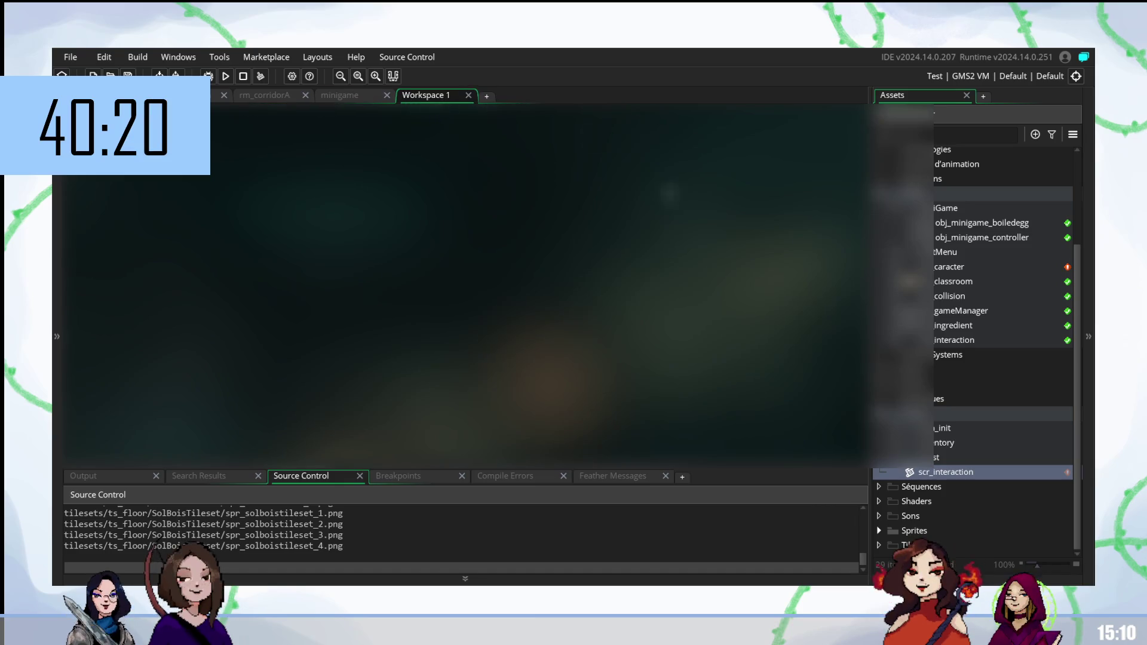
double_click(942, 270)
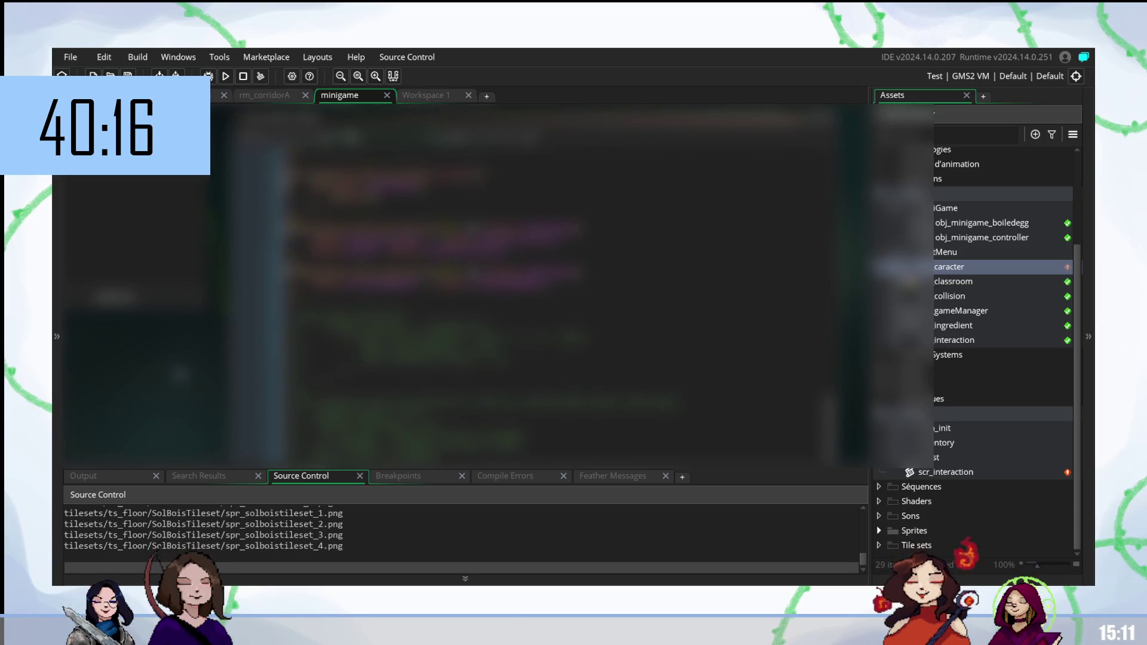
left_click_drag(472, 471, 476, 528)
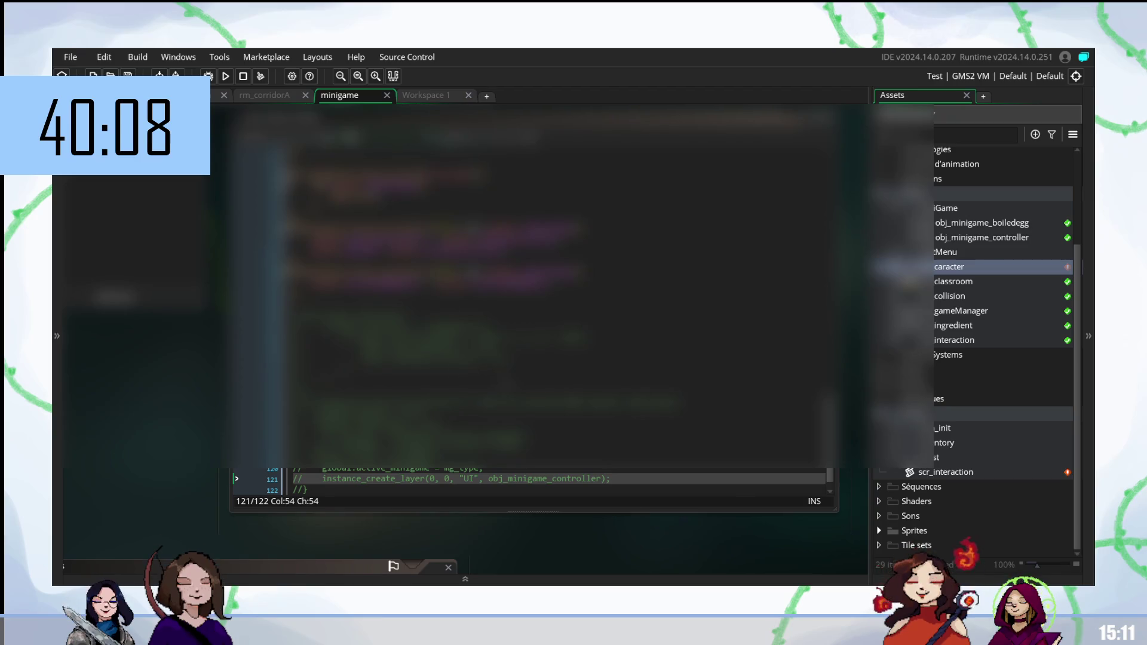
scroll(532, 298, "down", 1)
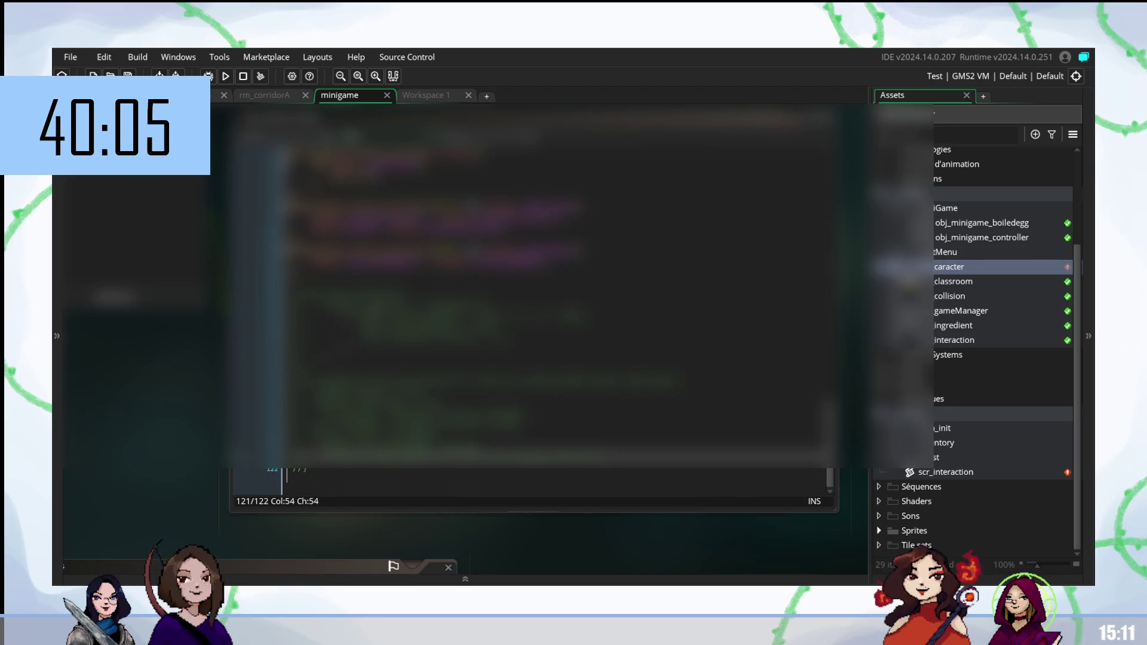
left_click(409, 98)
left_click(358, 99)
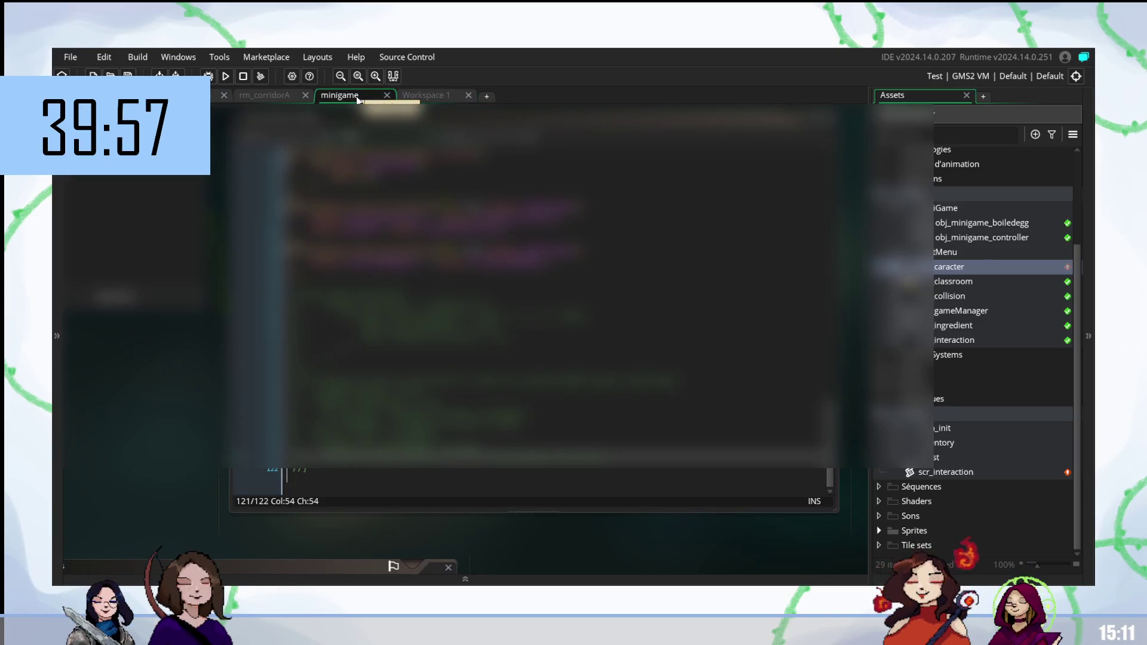
left_click(410, 97)
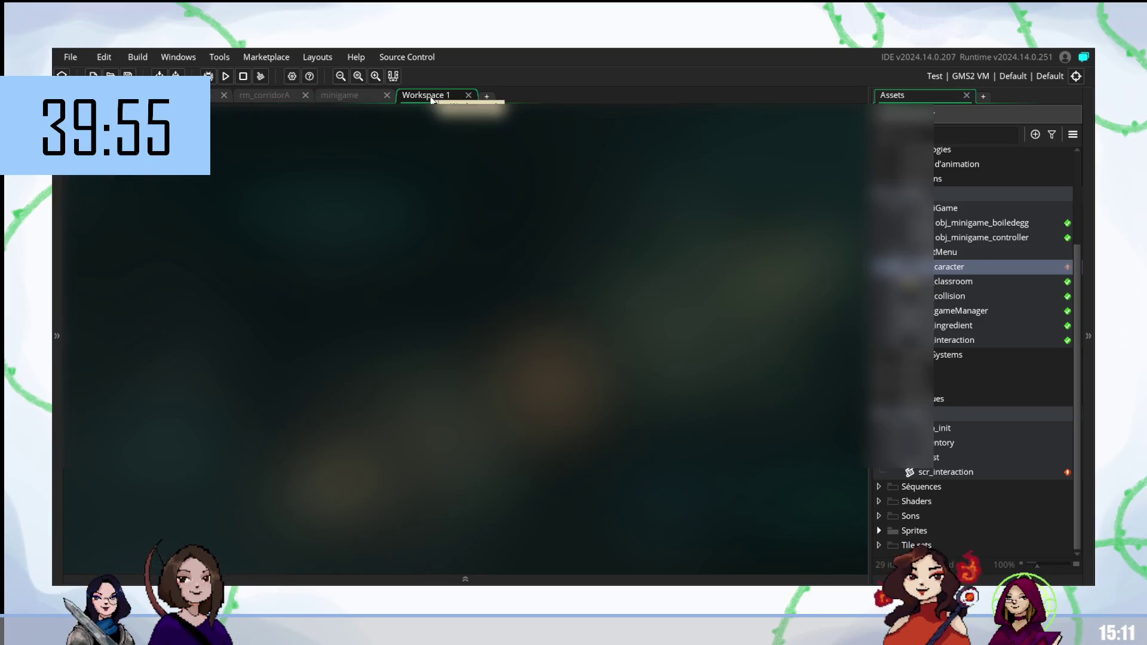
Step: Open the obj_caracter object in the second workspace, Workspace 1
left_click(355, 96)
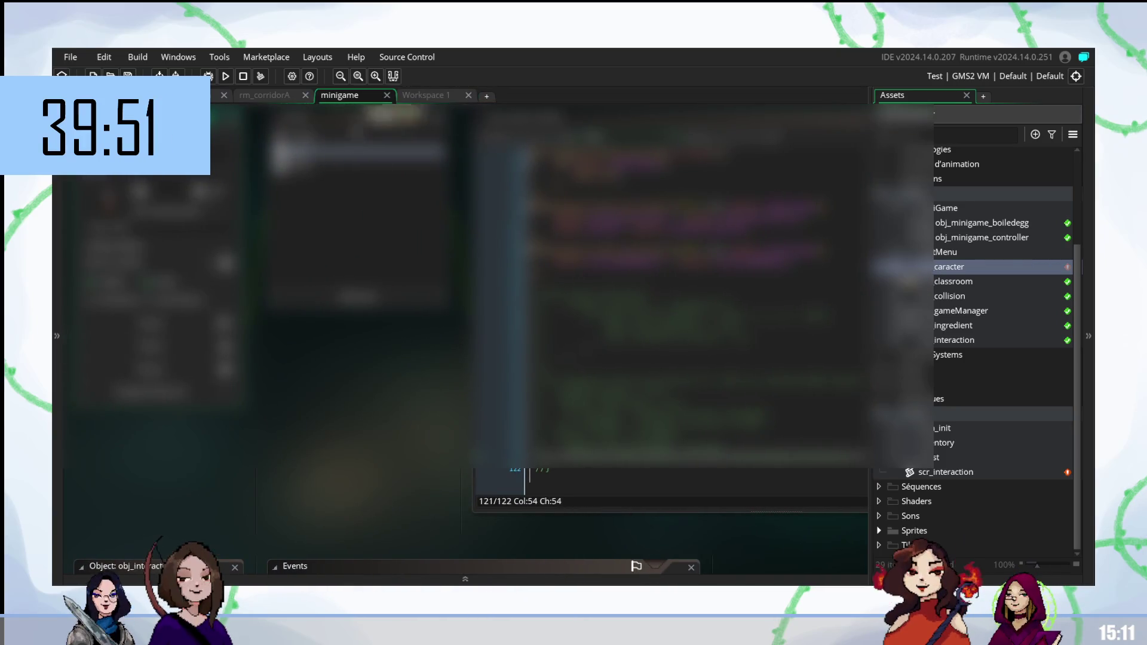
left_click(428, 100)
double_click(958, 266)
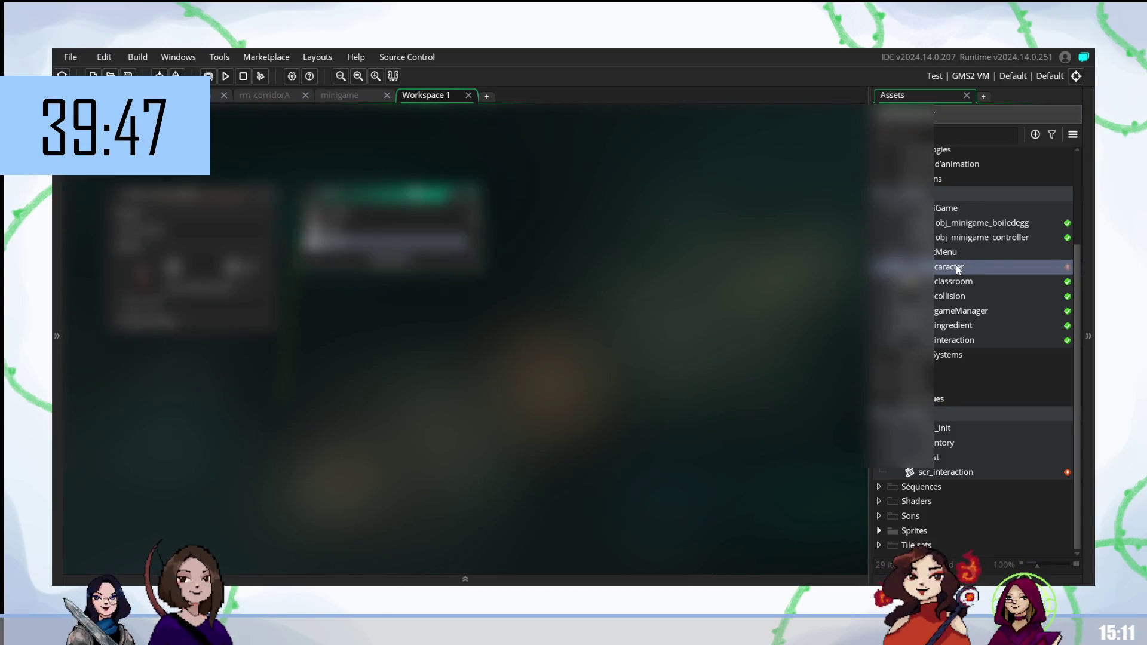
Step: Back in the minigame workspace, collapse the obj_interaction editors and open scr_interaction
left_click(354, 94)
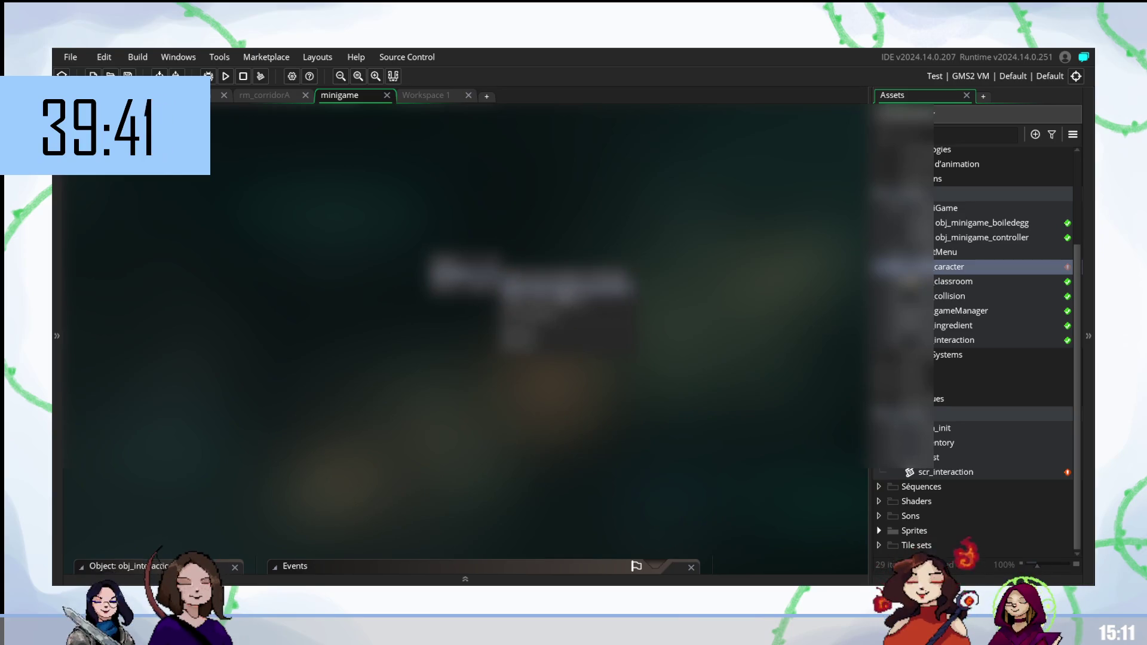
left_click(119, 565)
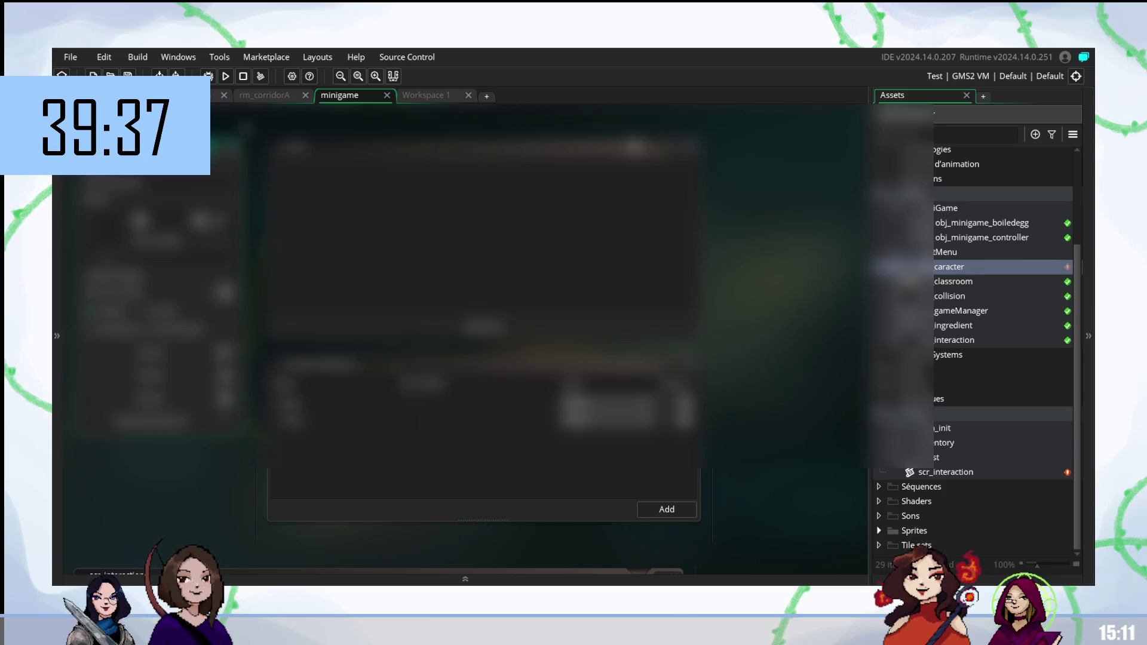
left_click(120, 574)
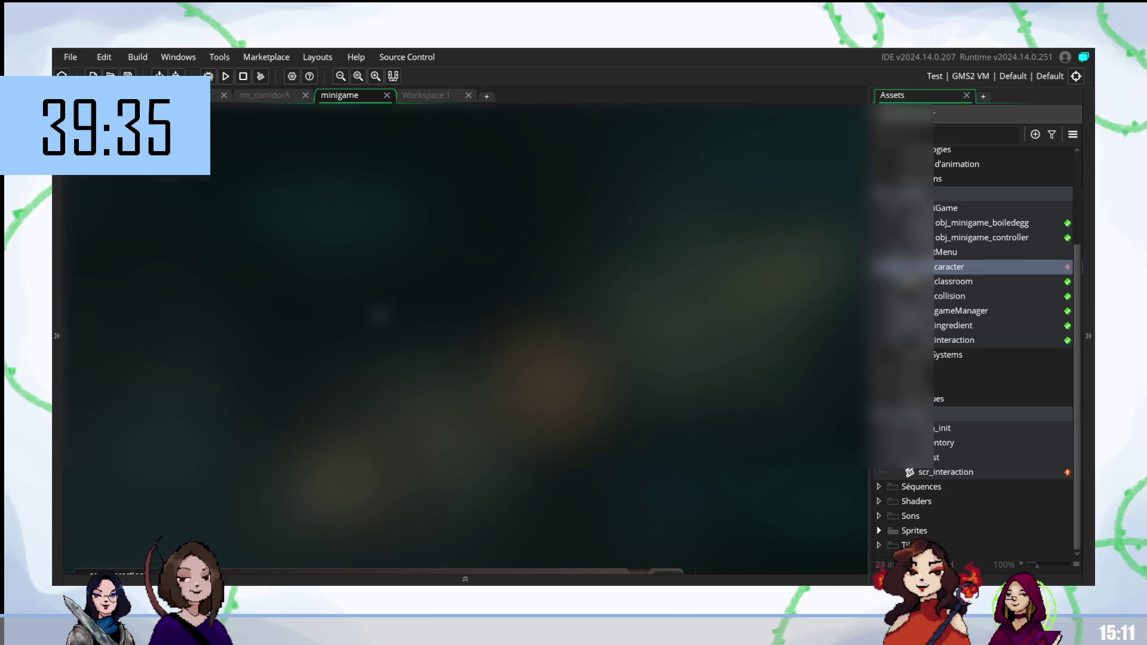
double_click(938, 472)
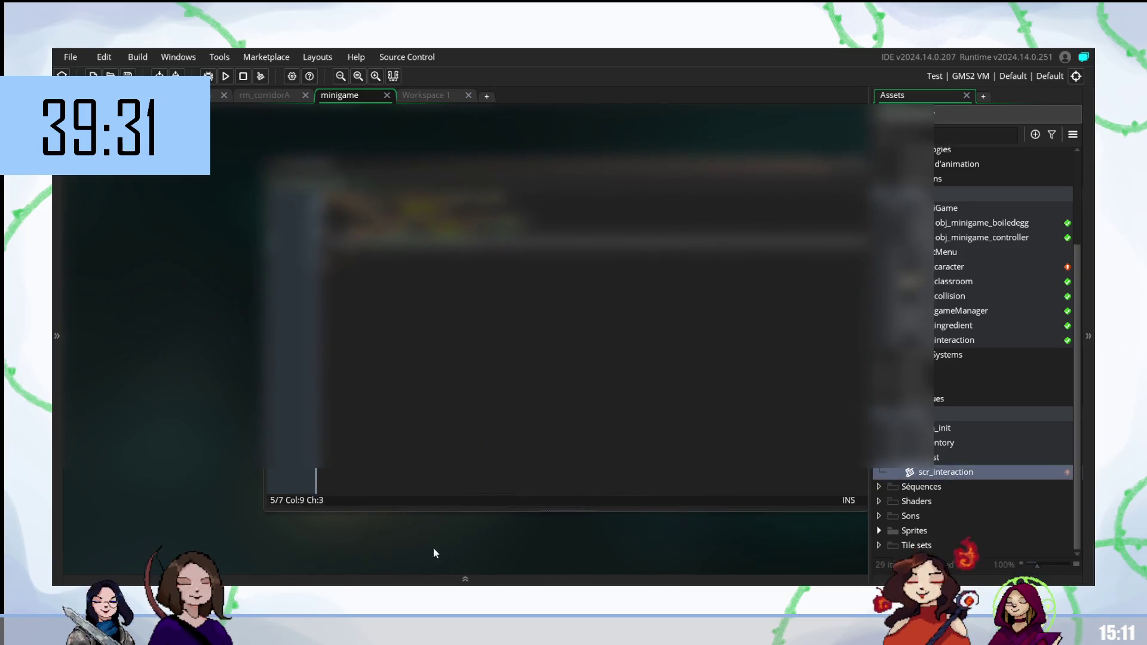
Step: Compare the caracter code in Workspace 1 with the scr_interaction script in the minigame workspace
left_click(424, 96)
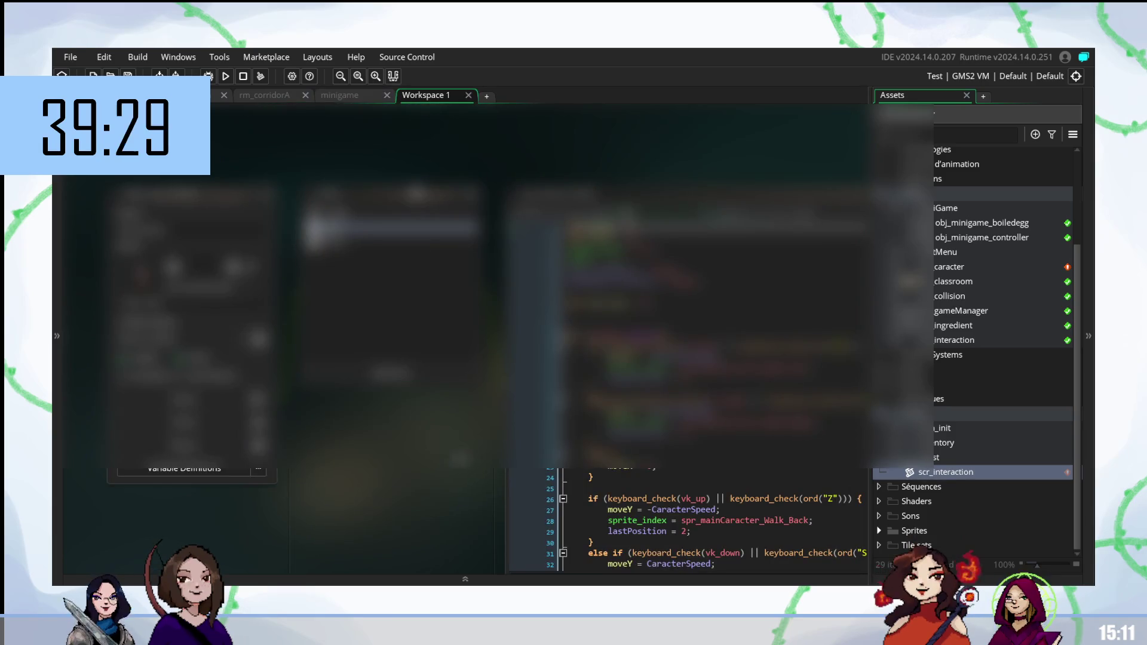
scroll(538, 298, "down", 20)
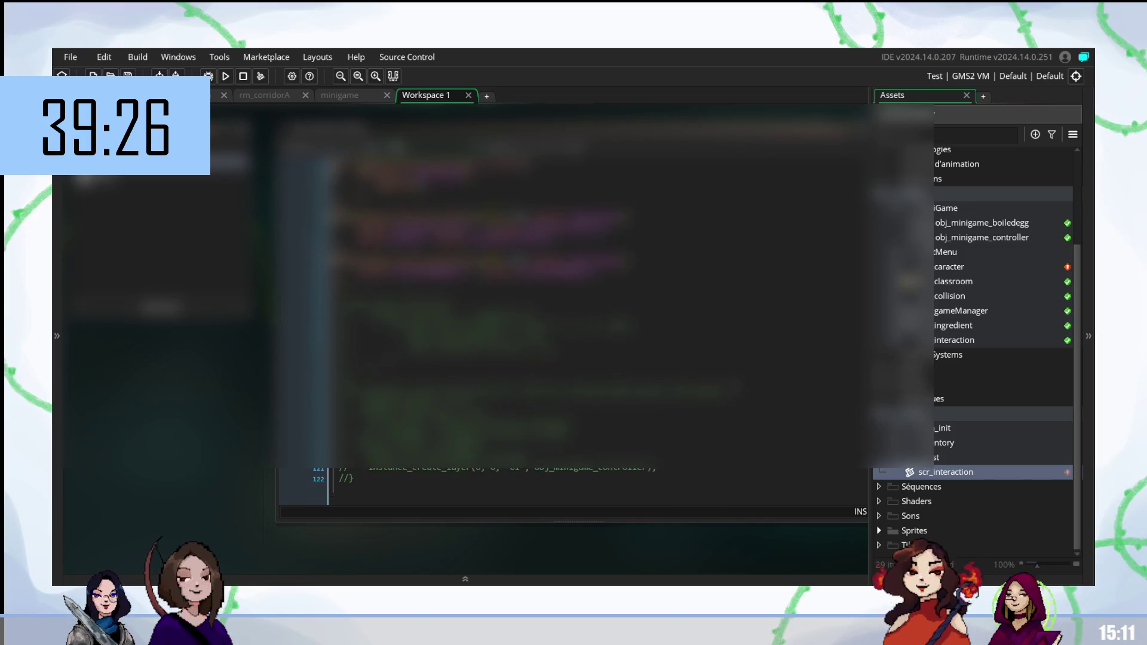
left_click(338, 94)
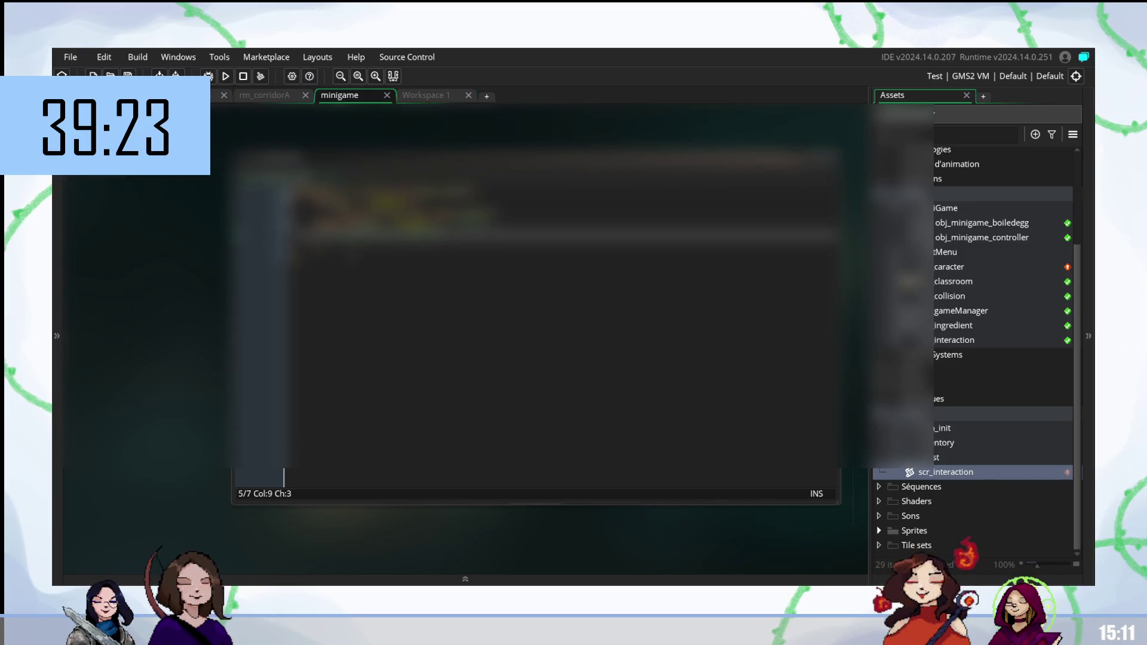
left_click(424, 96)
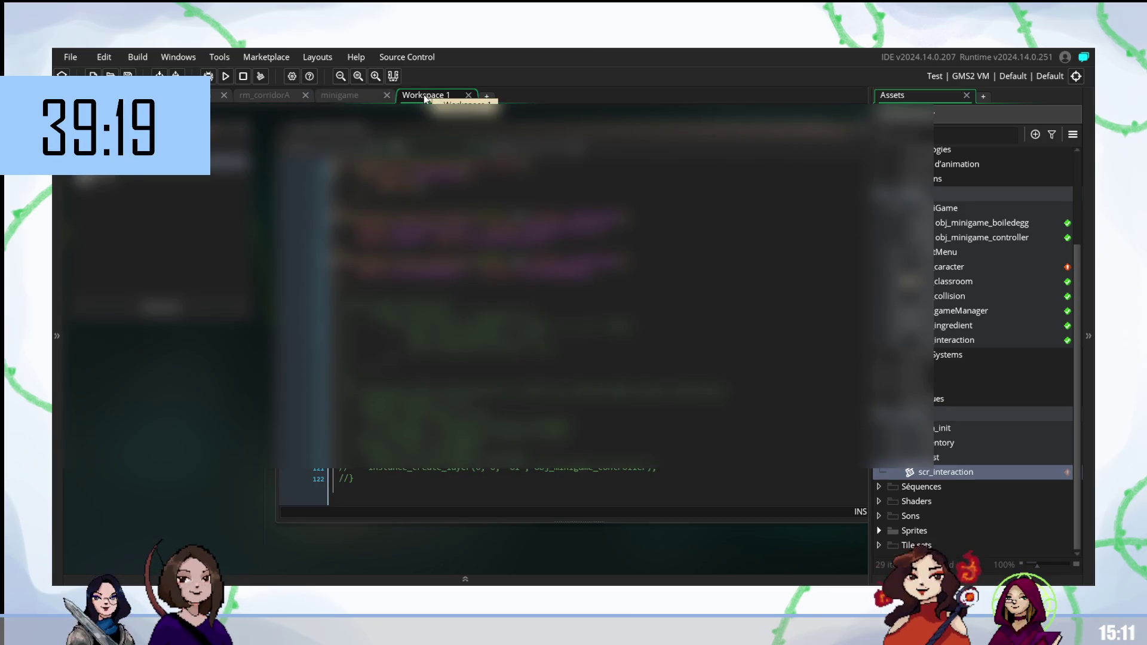
left_click(344, 94)
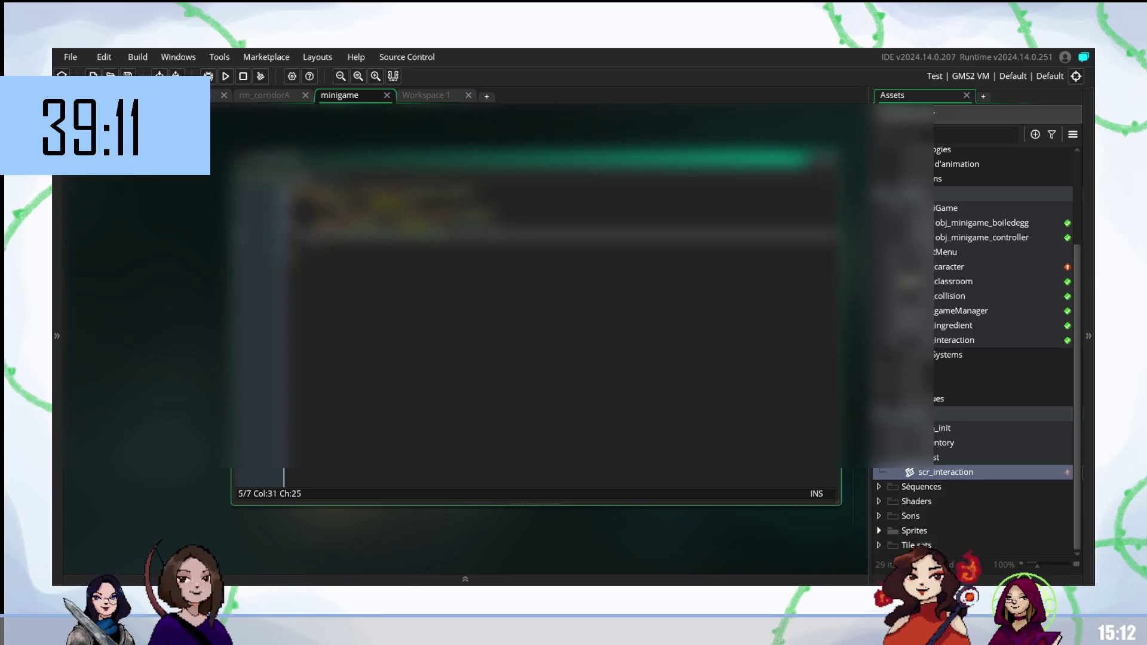
Step: Start a new 'var inter' line after line 4 of the minigame code
left_click(499, 221)
key("Return")
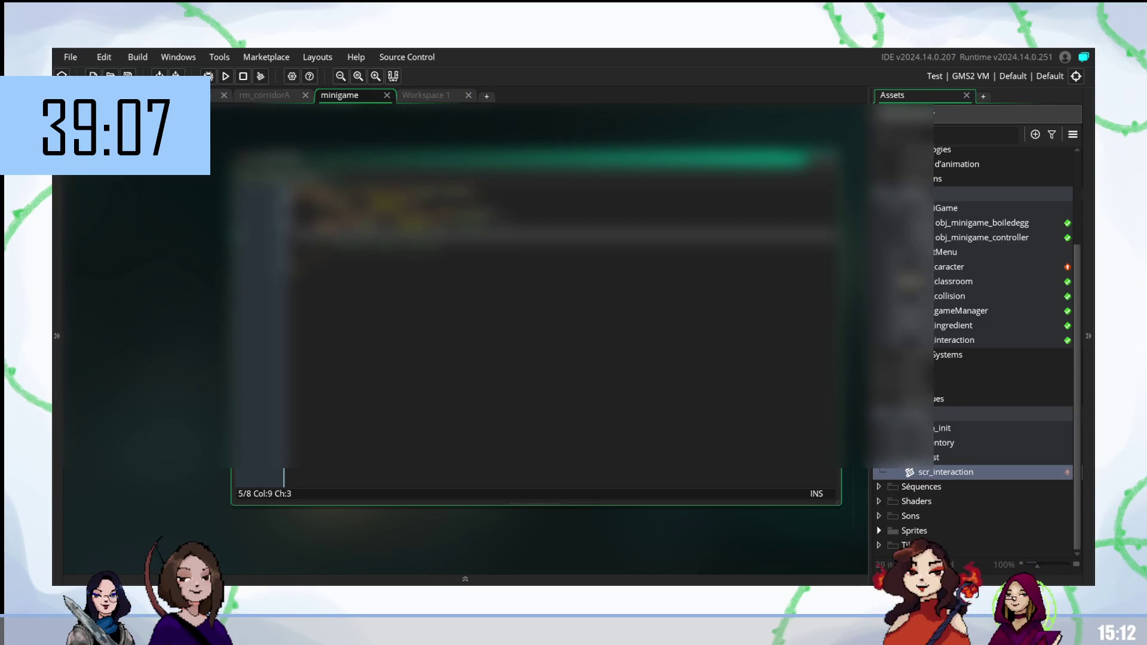
type("varinter")
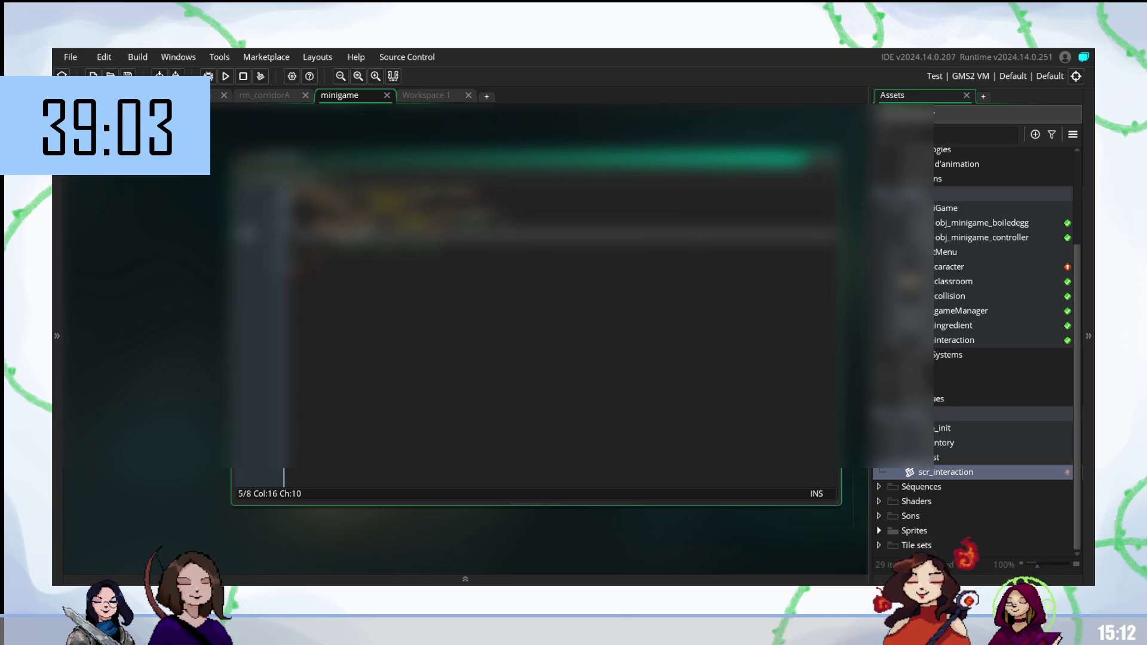
left_click(428, 95)
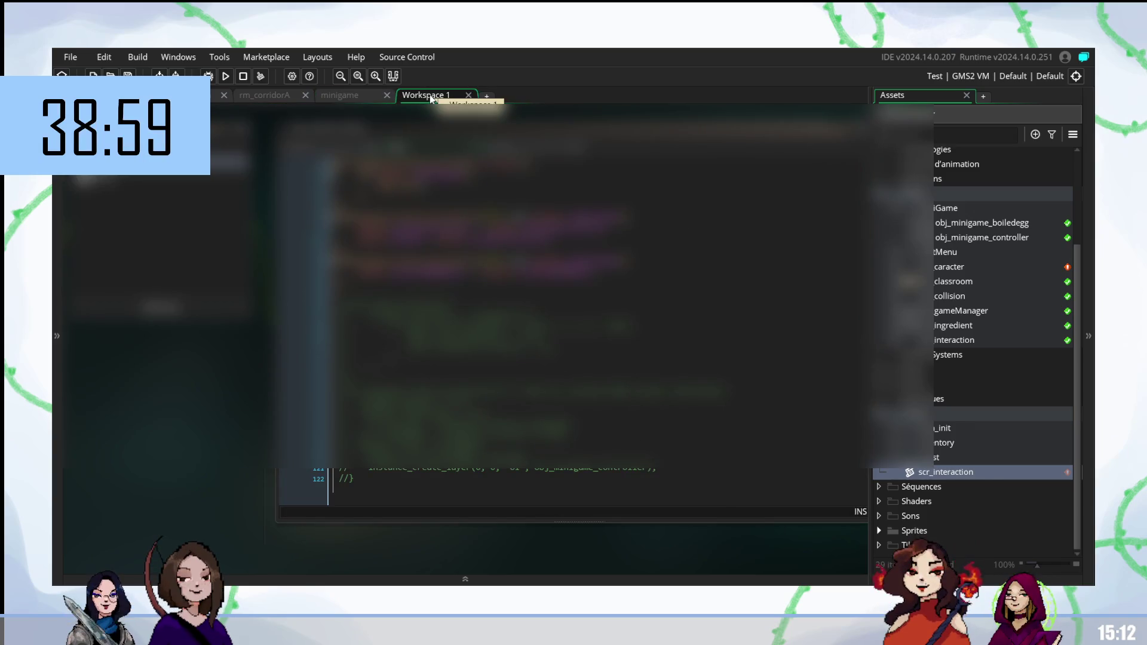
left_click(348, 97)
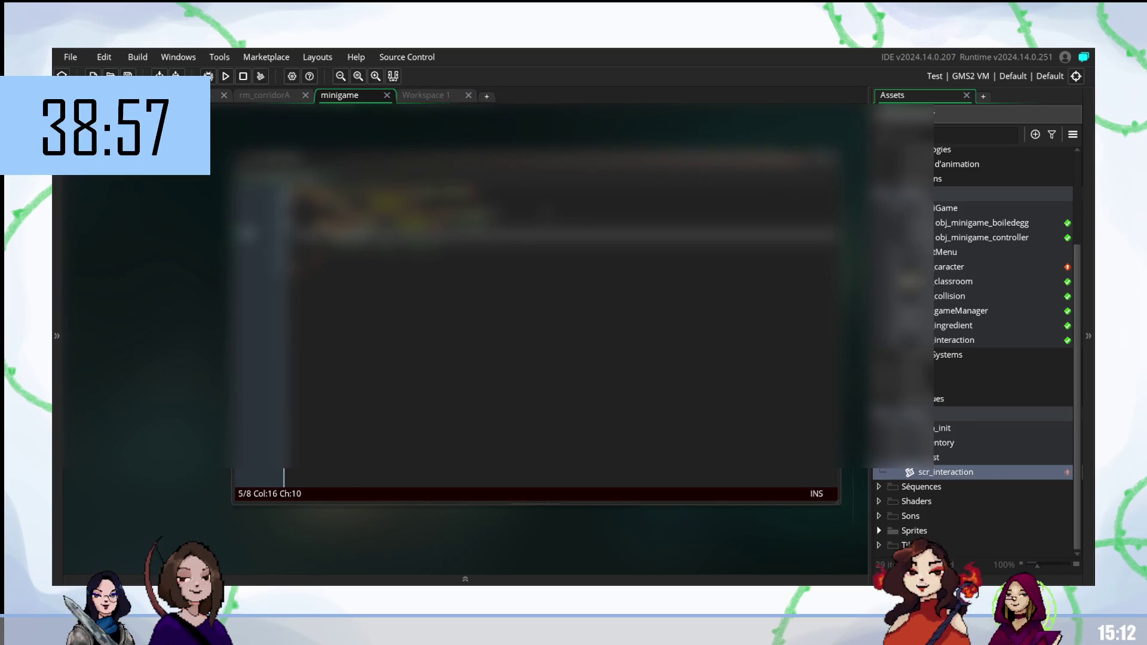
Step: On line 5, add an if keyboard_check_pressed(ord(" condition with its own indented block
left_click(370, 158)
type("ins")
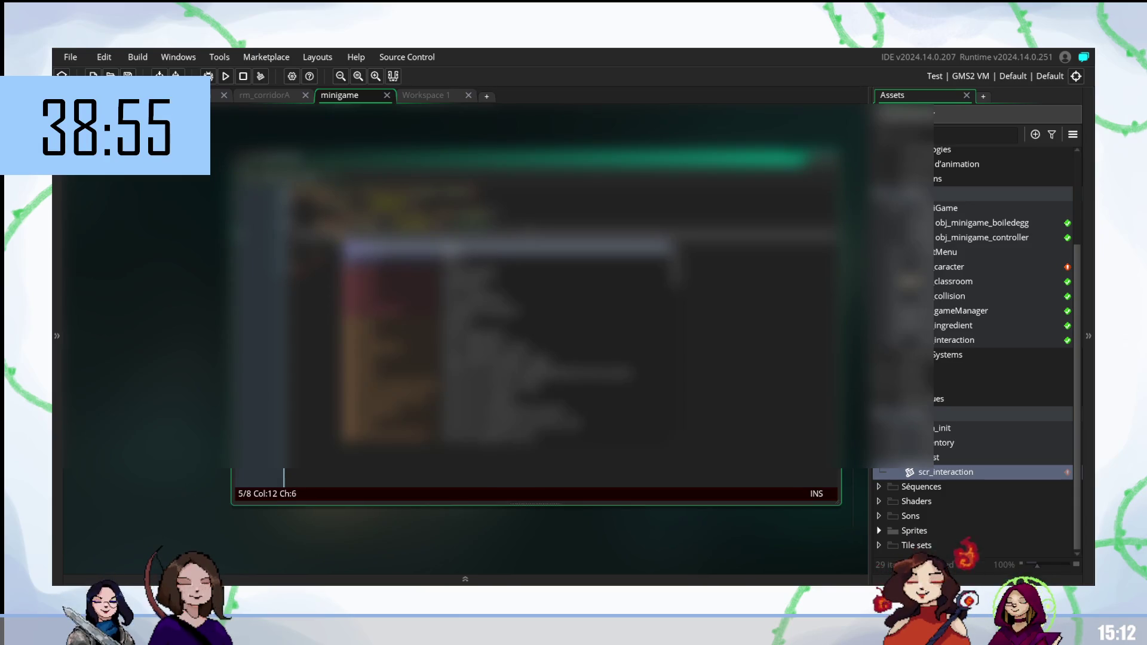
type("an")
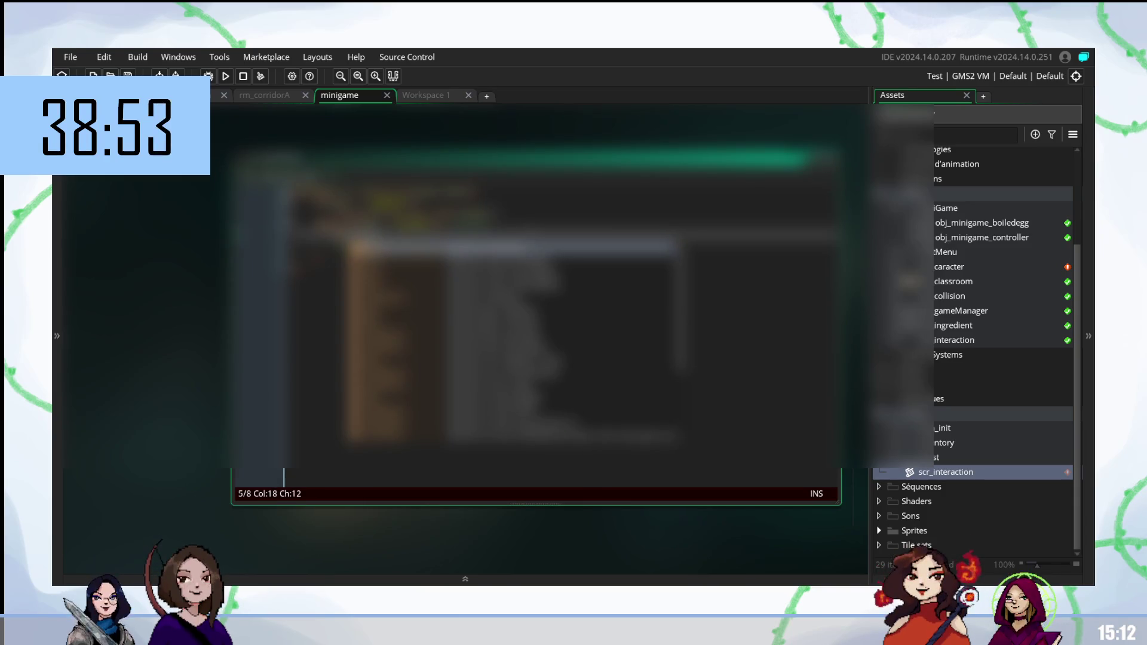
key("Down")
key("Return")
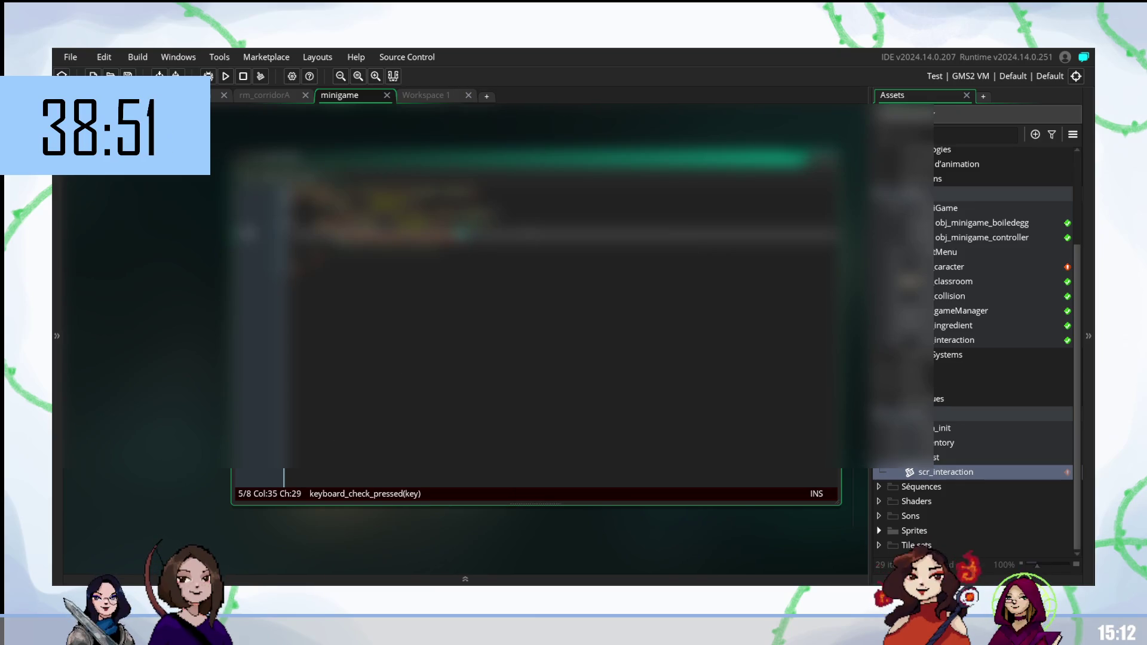
type("ord(")
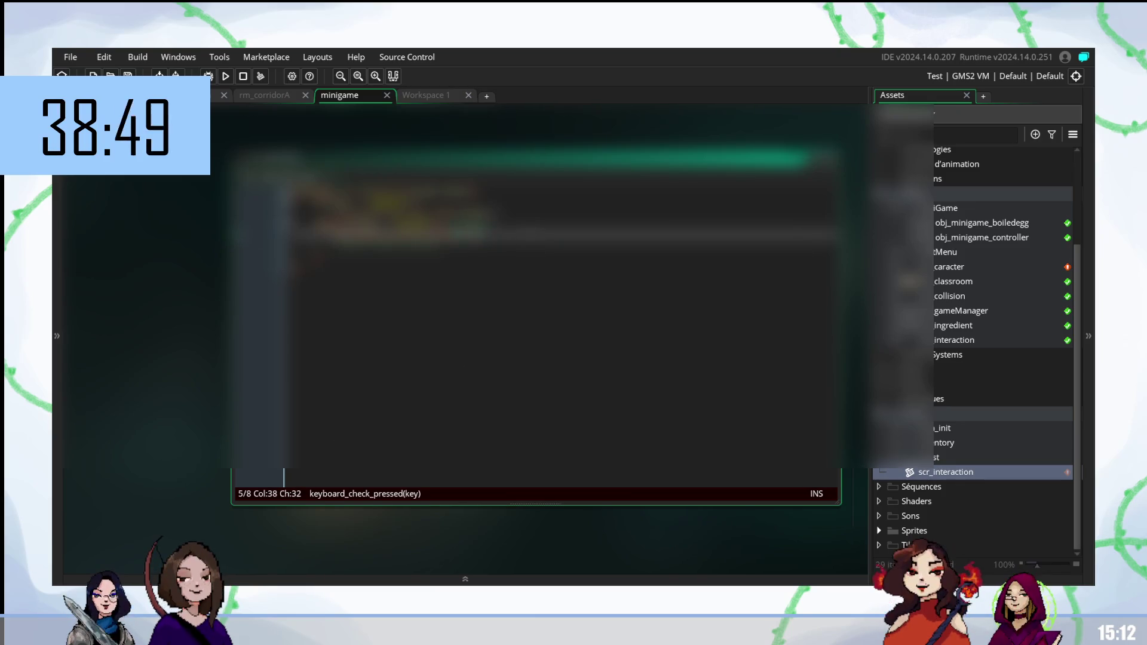
type("\"")
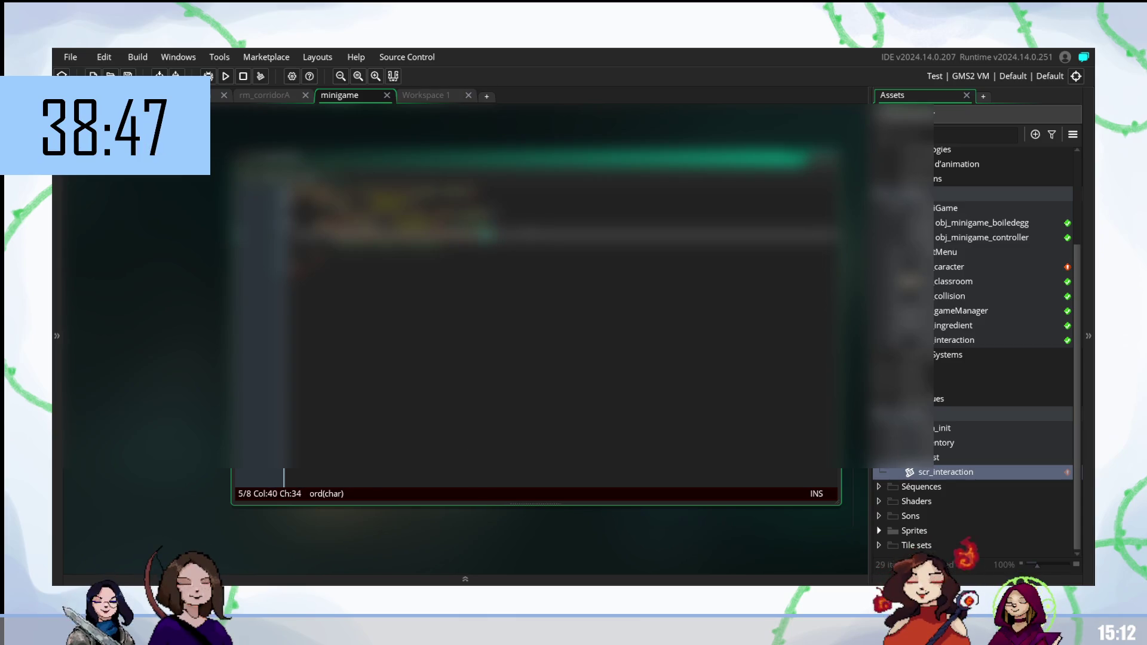
key("Return")
key("BackSpace")
key("Return")
key("Return")
key("Up")
key("Up")
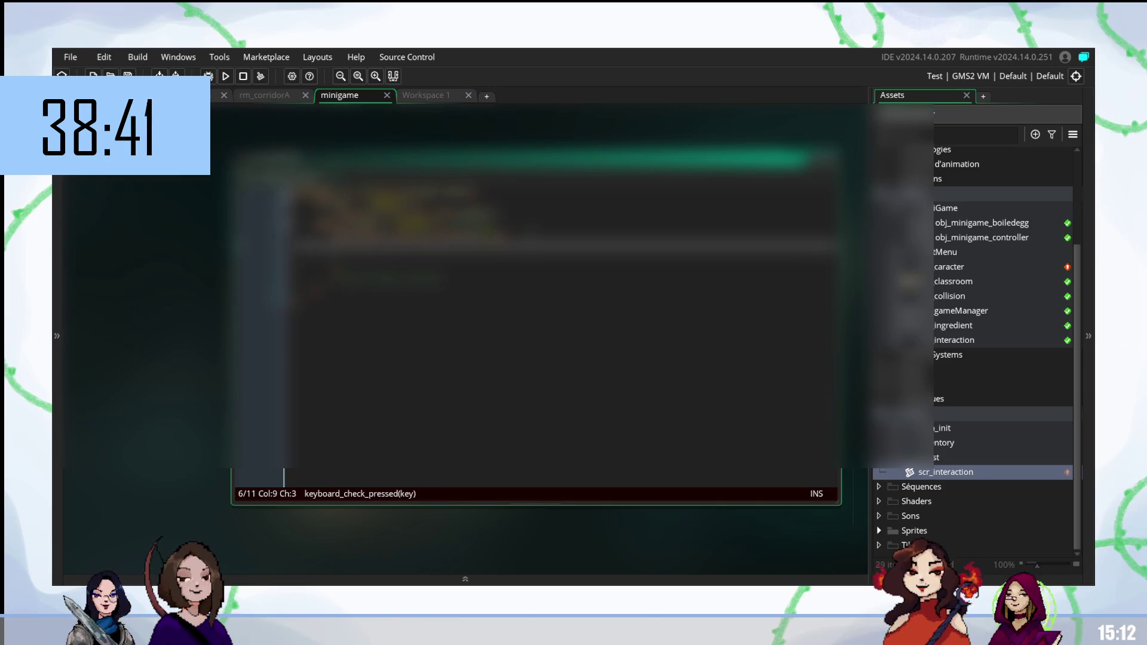
key("Down")
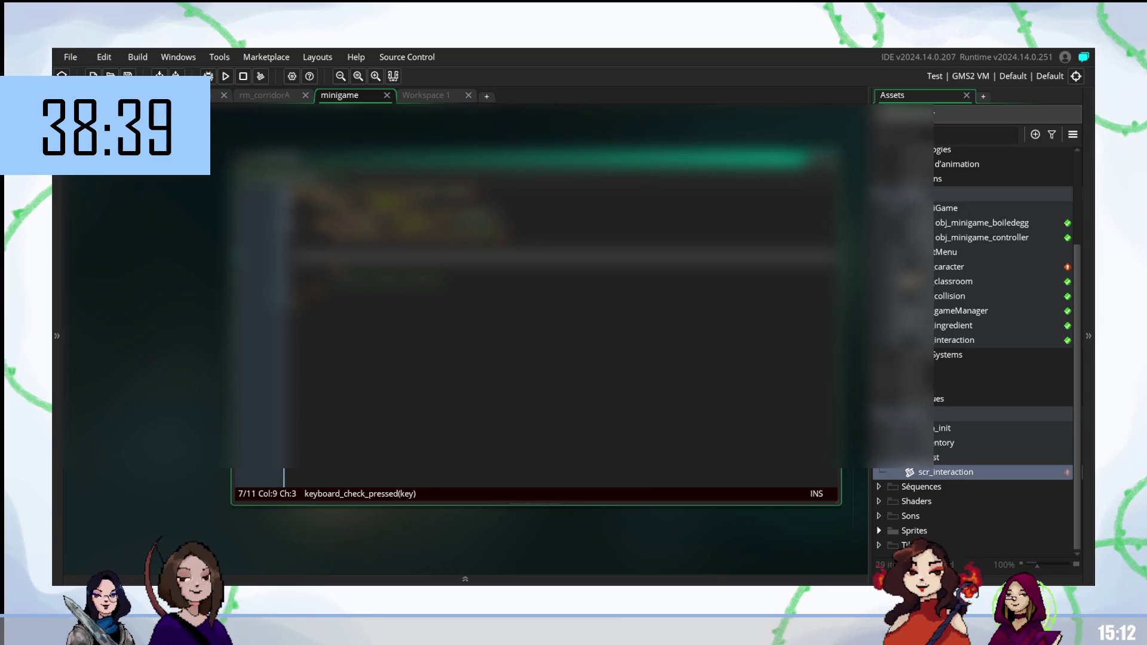
Step: Delete the extra line 8 and the leftover empty line from the minigame code
left_click(478, 225)
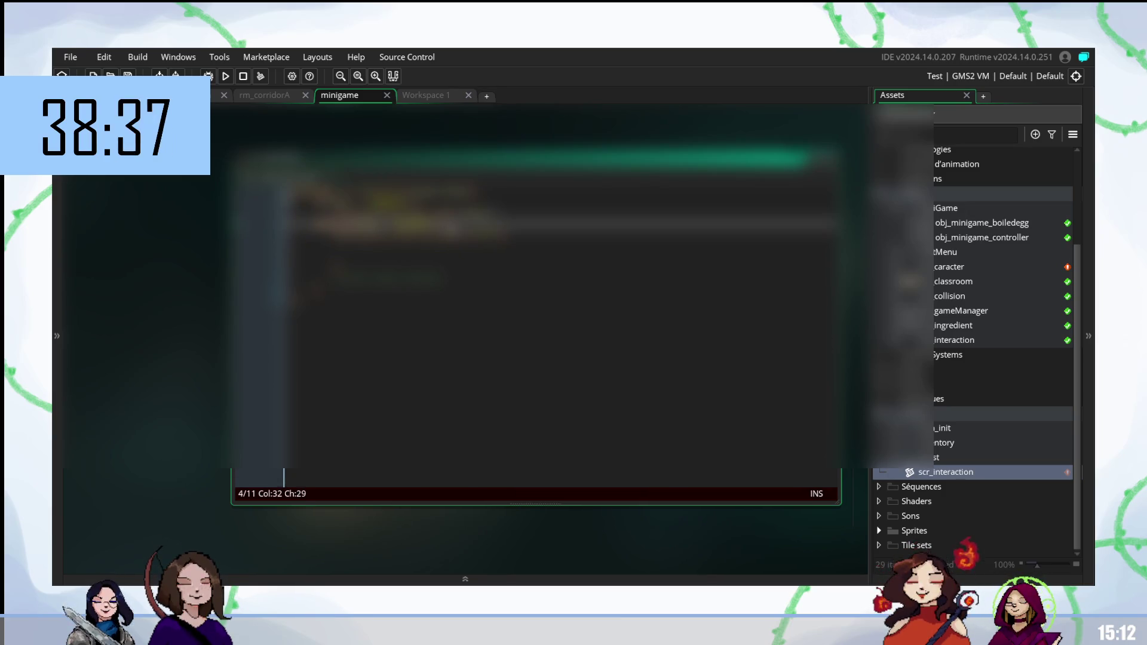
left_click(508, 239)
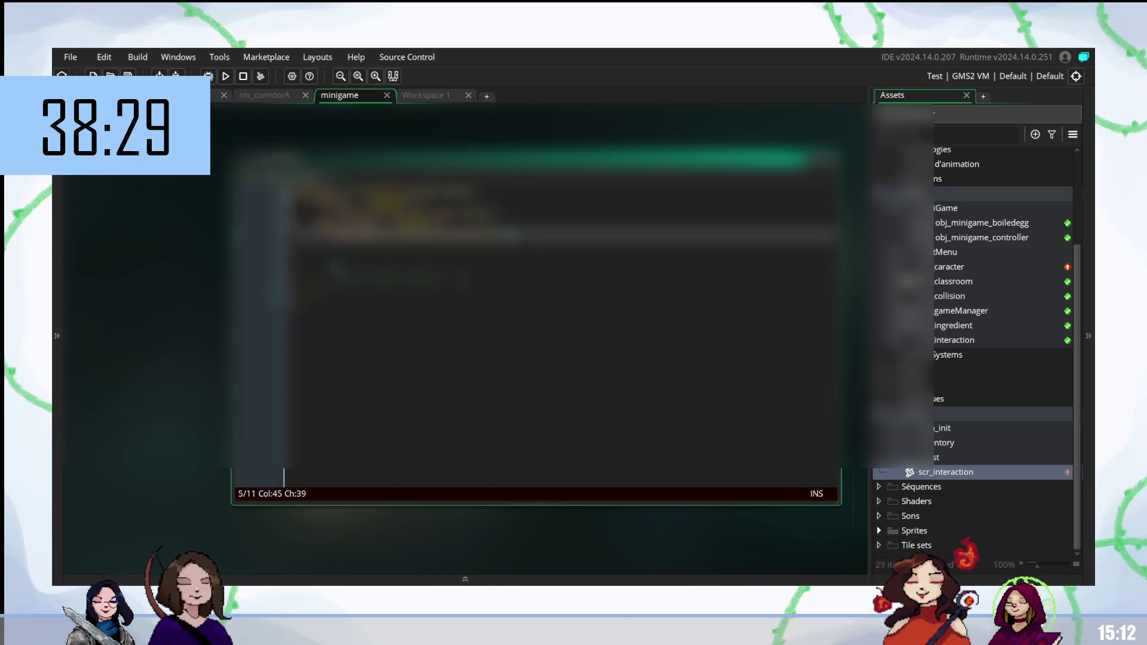
left_click(347, 275)
key("BackSpace")
key("BackSpace")
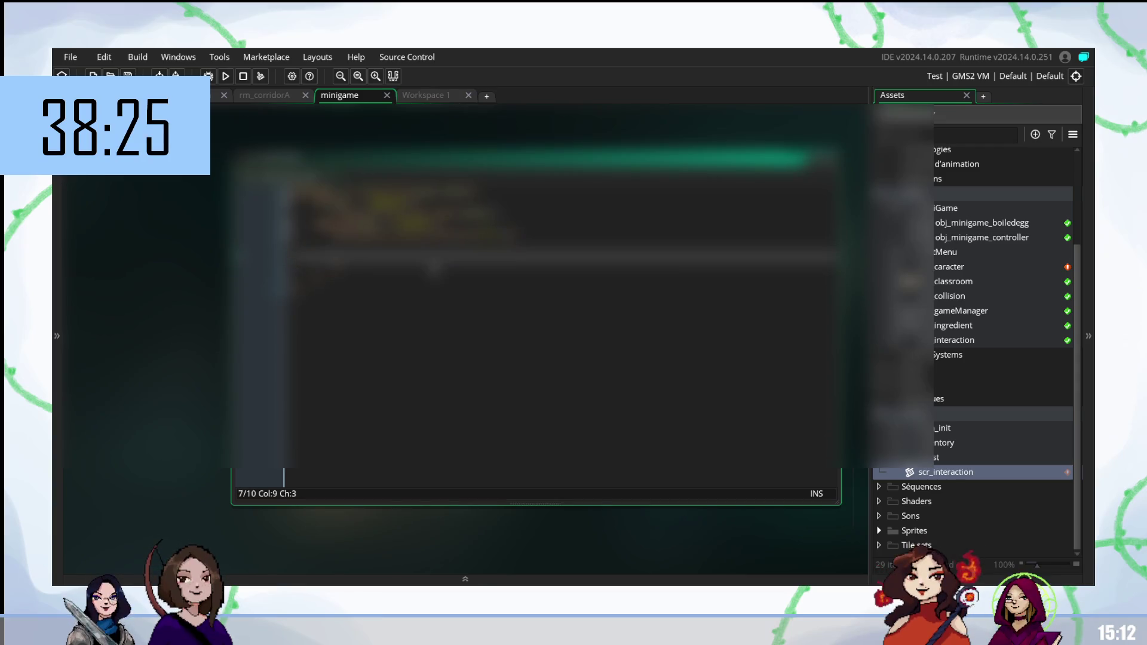
key("BackSpace")
key("BackSpace")
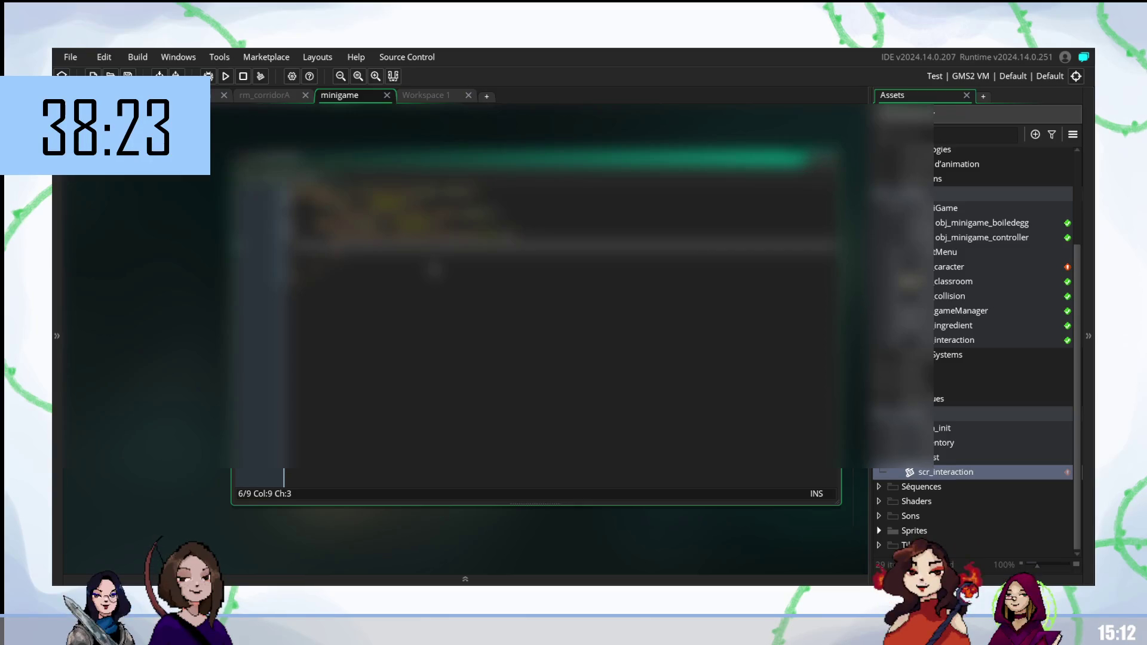
Step: Go to lines 114–115 of the 122-line script in Workspace 1
left_click(432, 97)
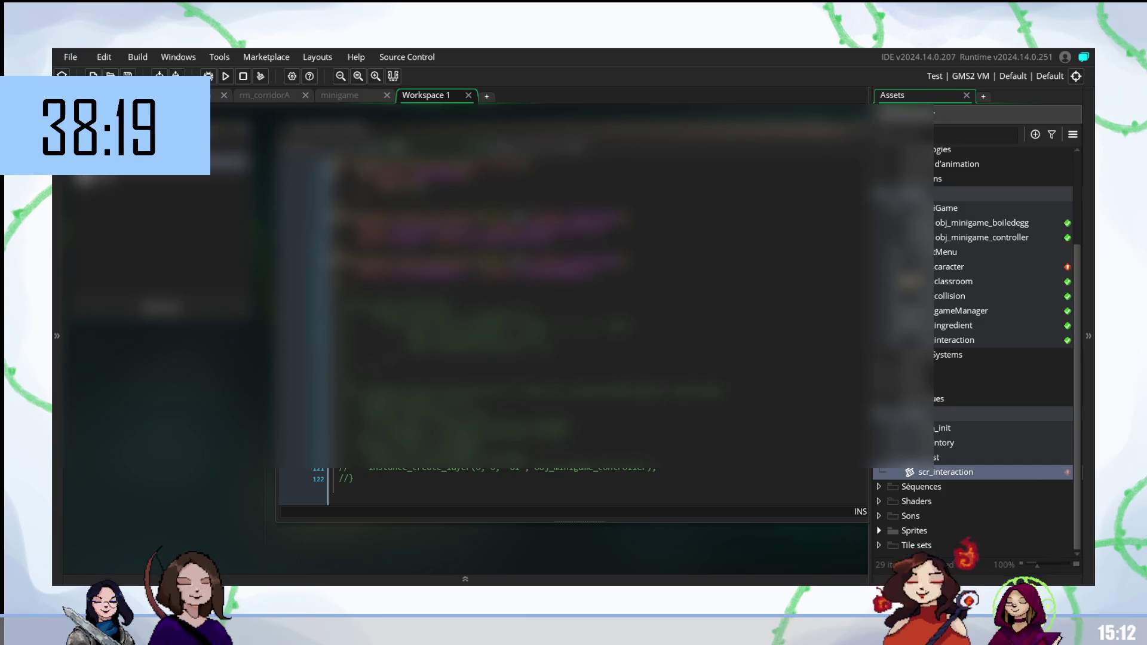
left_click(711, 128)
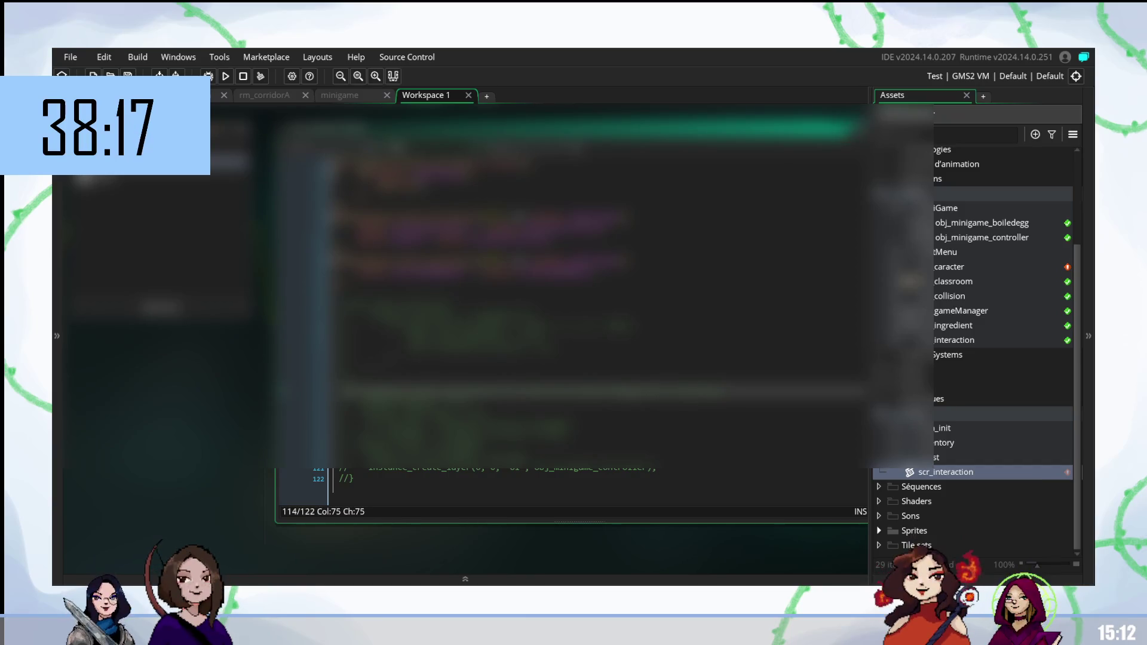
key("Left")
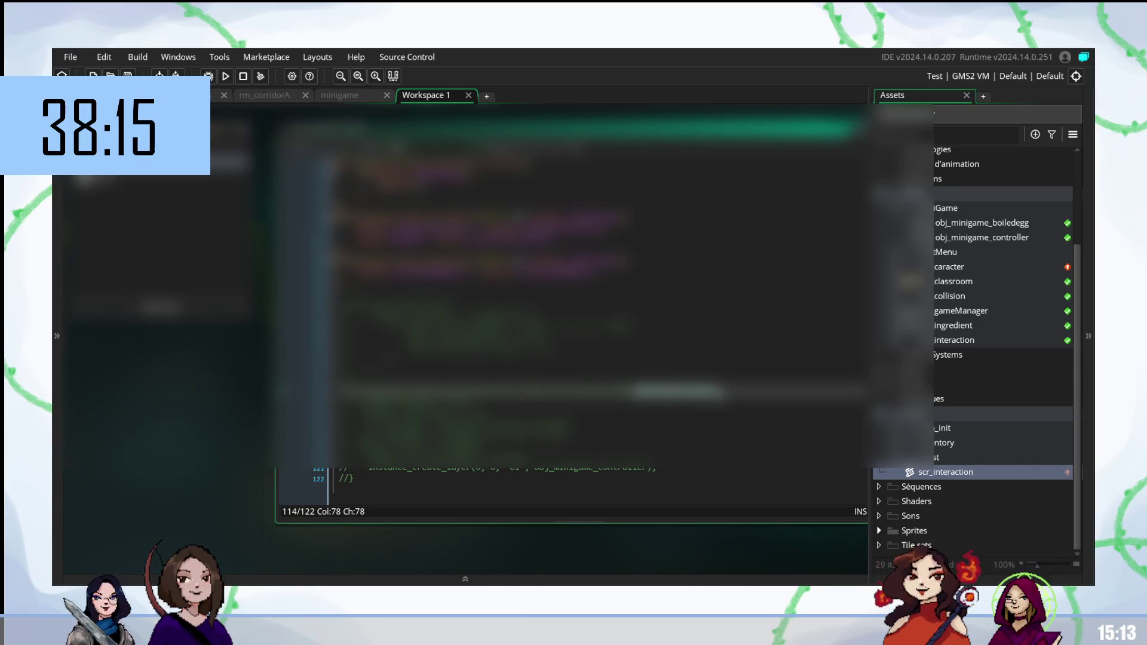
left_click(490, 405)
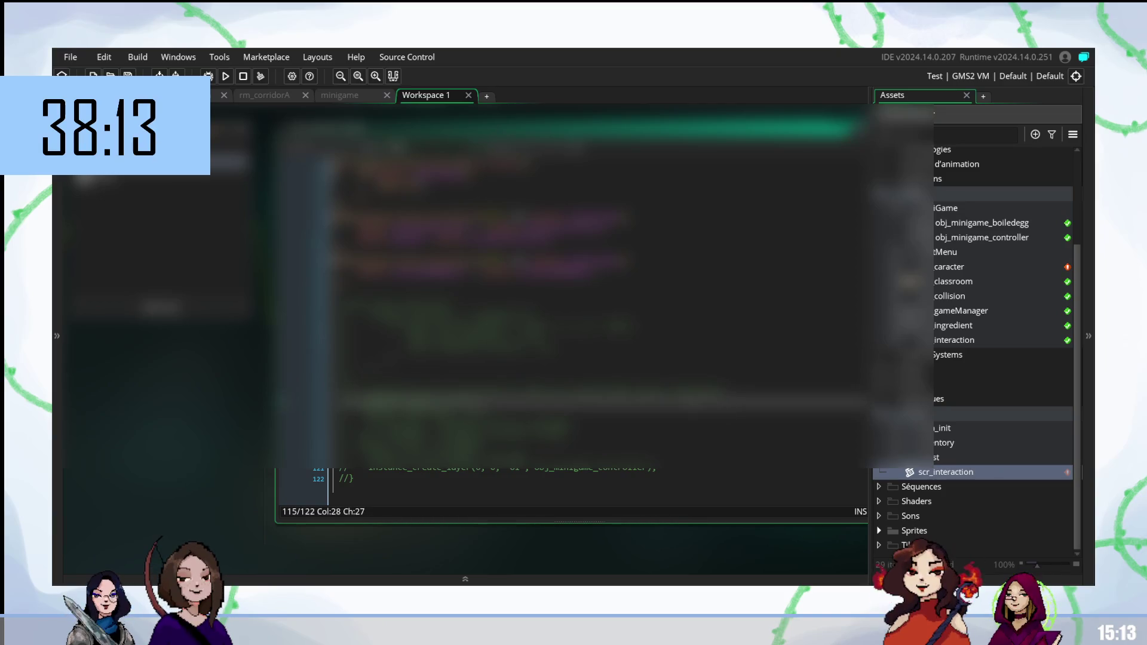
Step: Fix the end of line 5 and add '()' after the key check in the minigame code
key("F12")
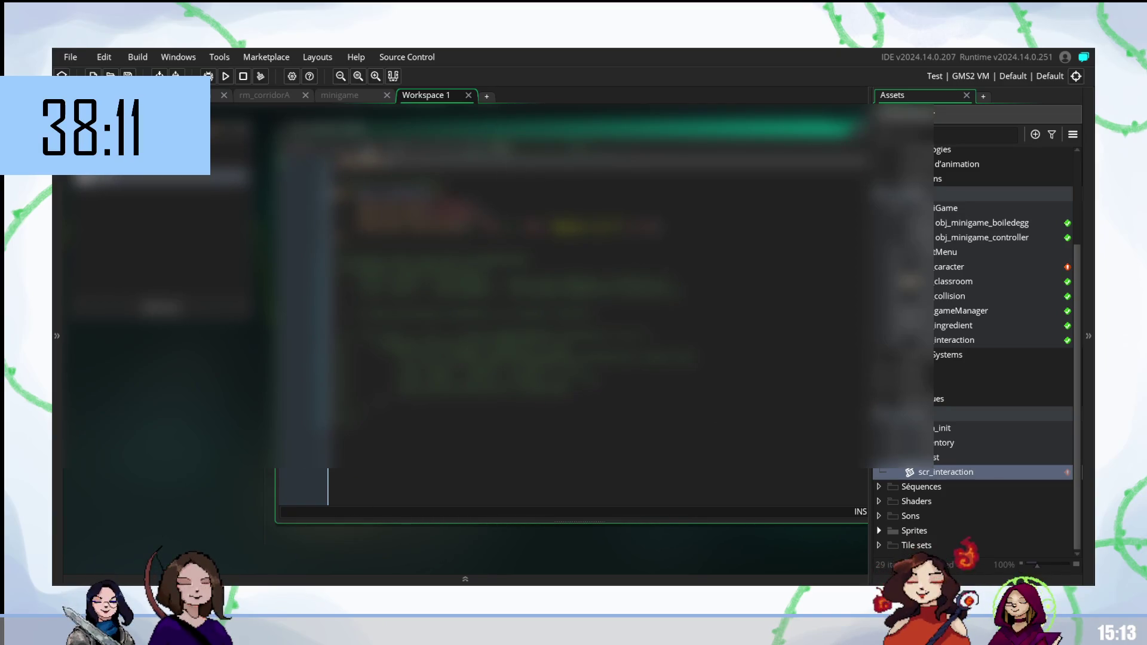
left_click(350, 95)
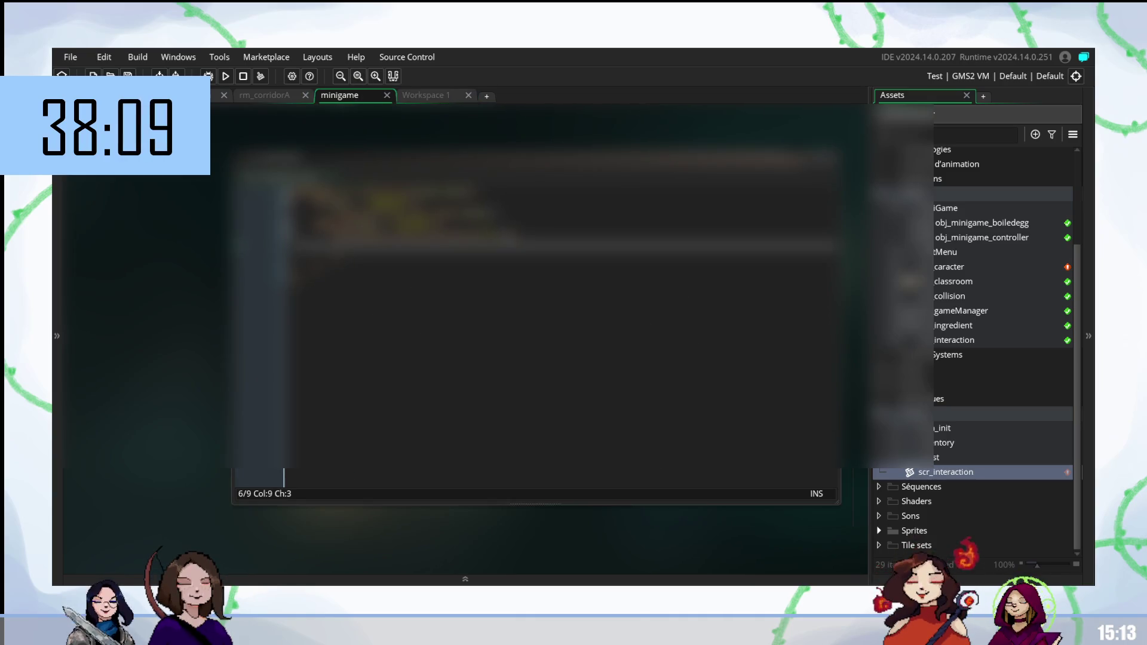
left_click(508, 234)
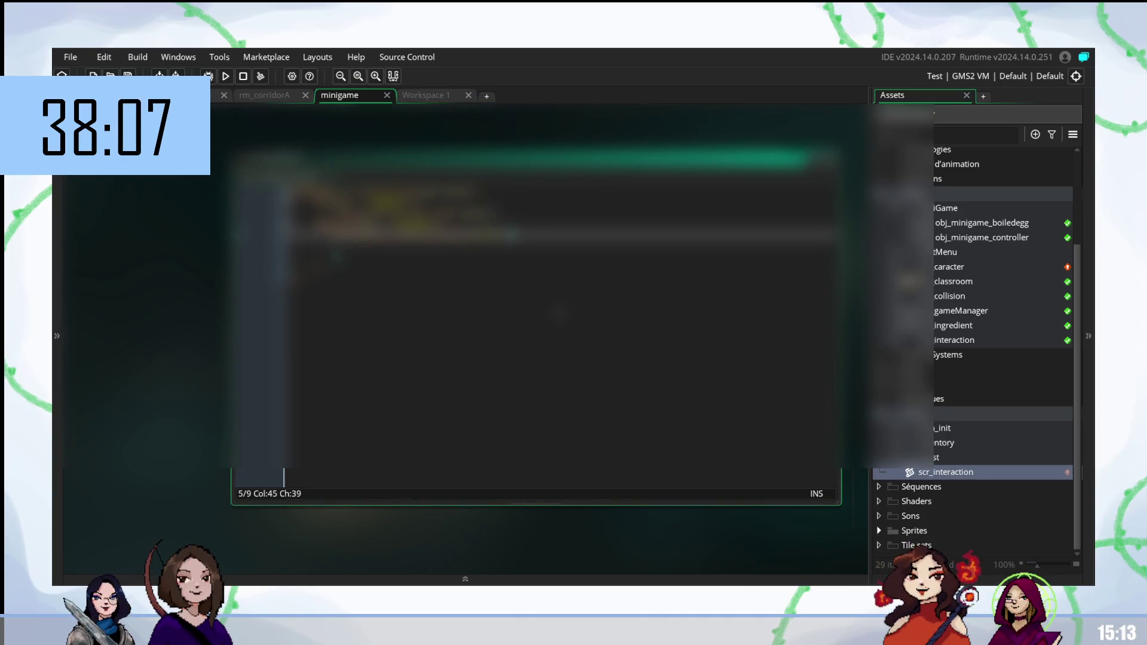
key("BackSpace")
left_click(423, 95)
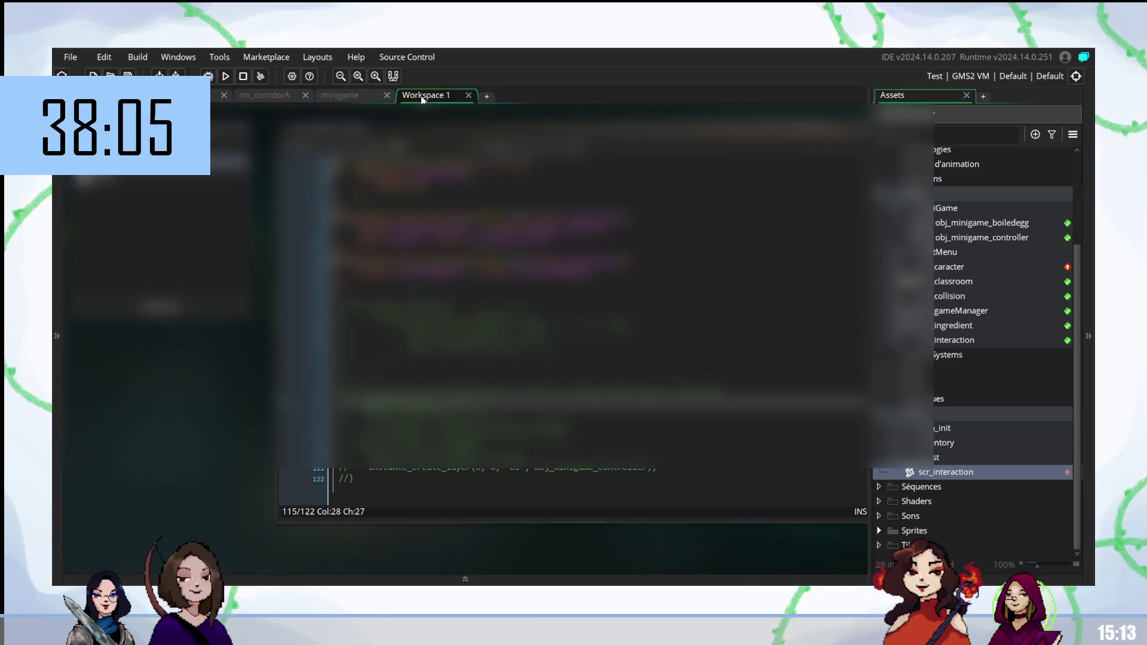
left_click(368, 98)
left_click(530, 158)
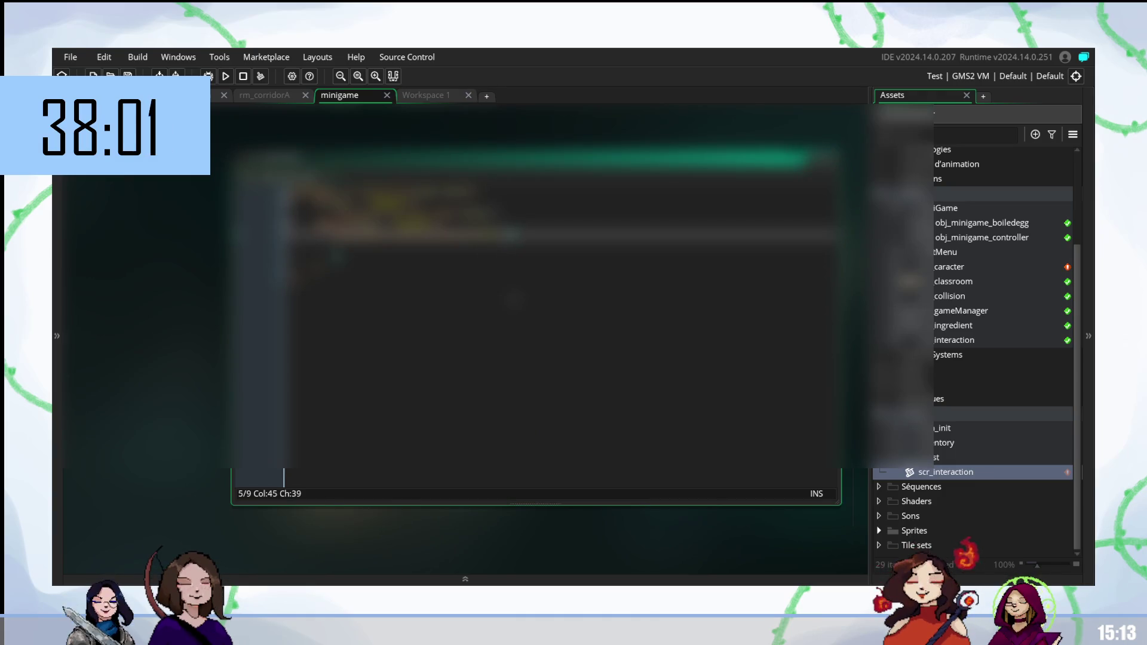
type("()")
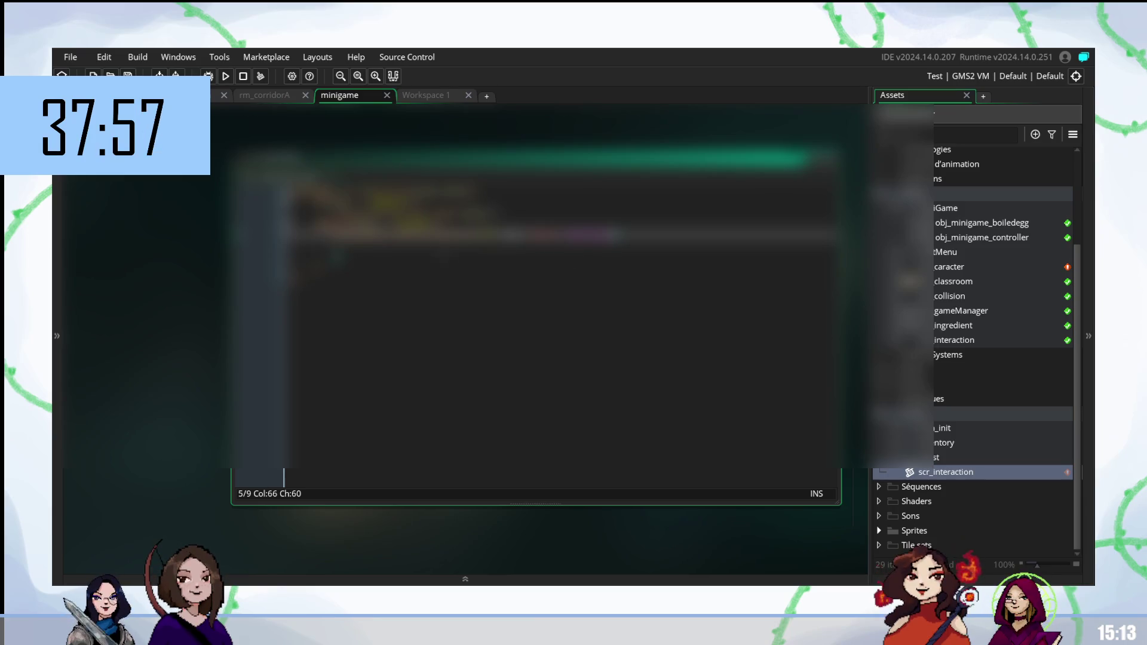
Step: Check lines 115–116 of the 122-line Workspace 1 script
left_click(422, 95)
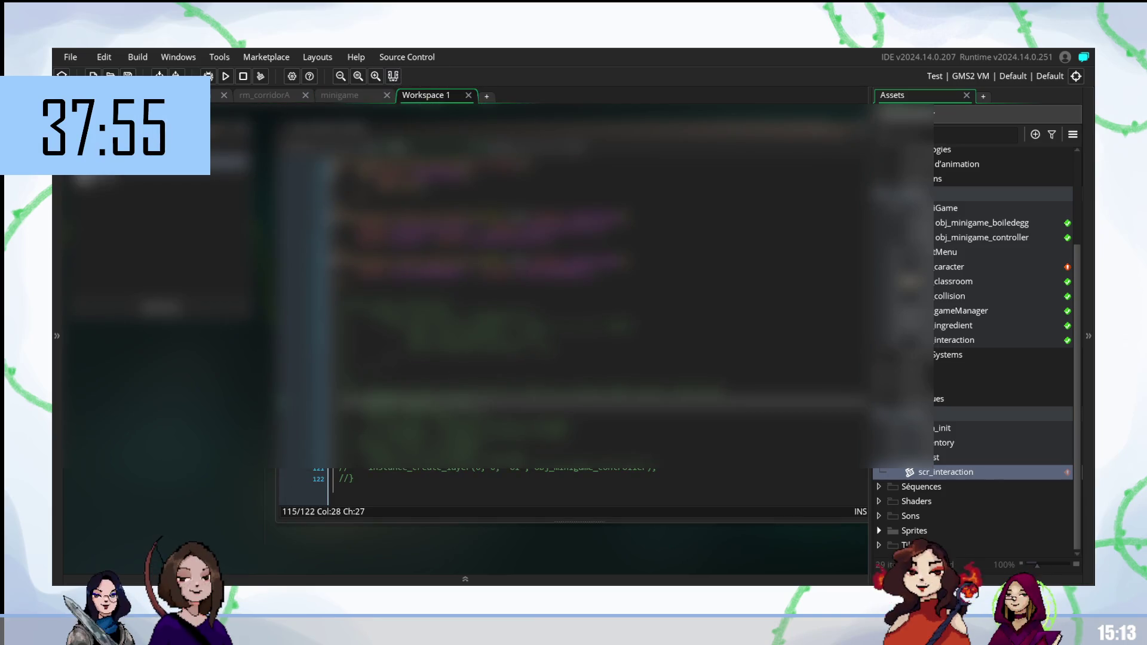
left_click(515, 414)
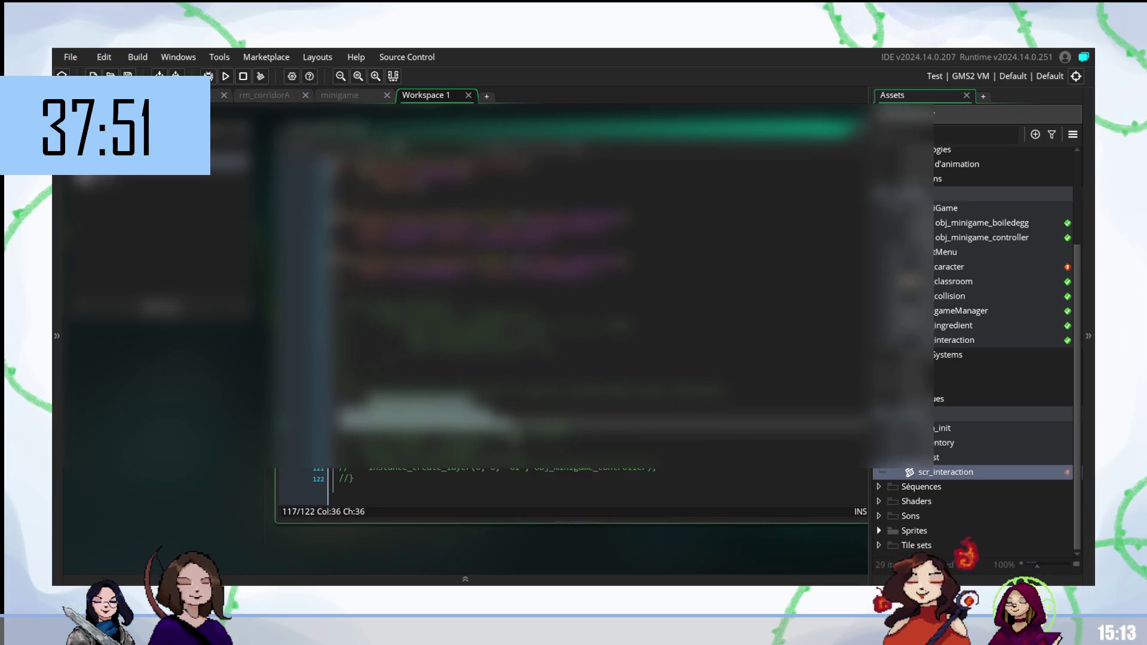
left_click(473, 401)
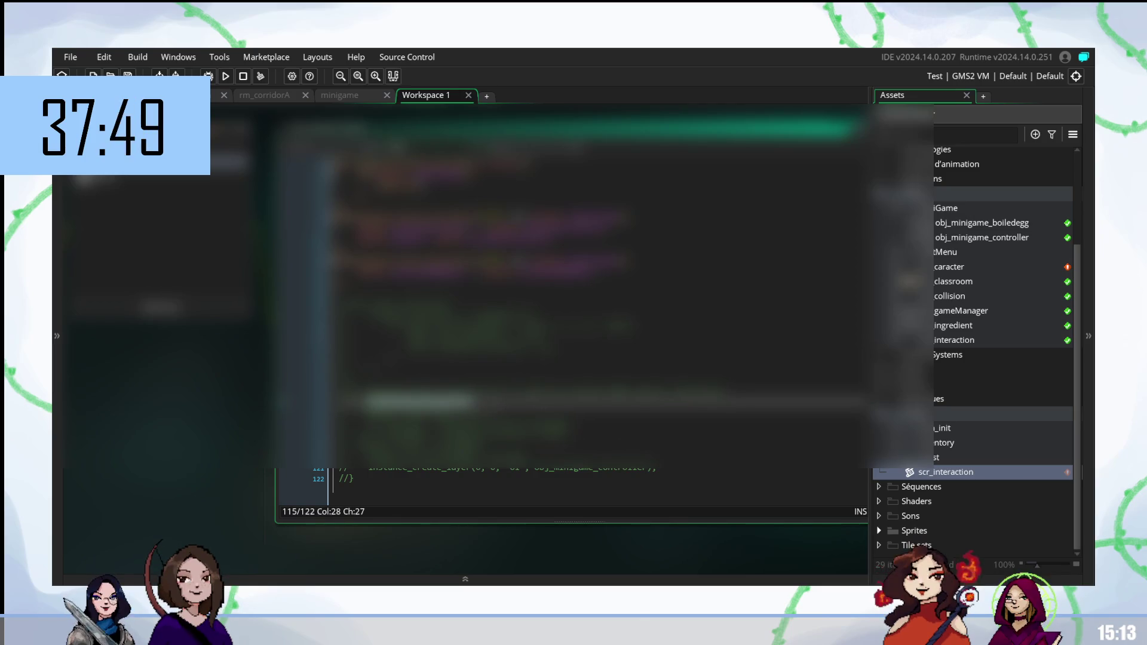
left_click(515, 414)
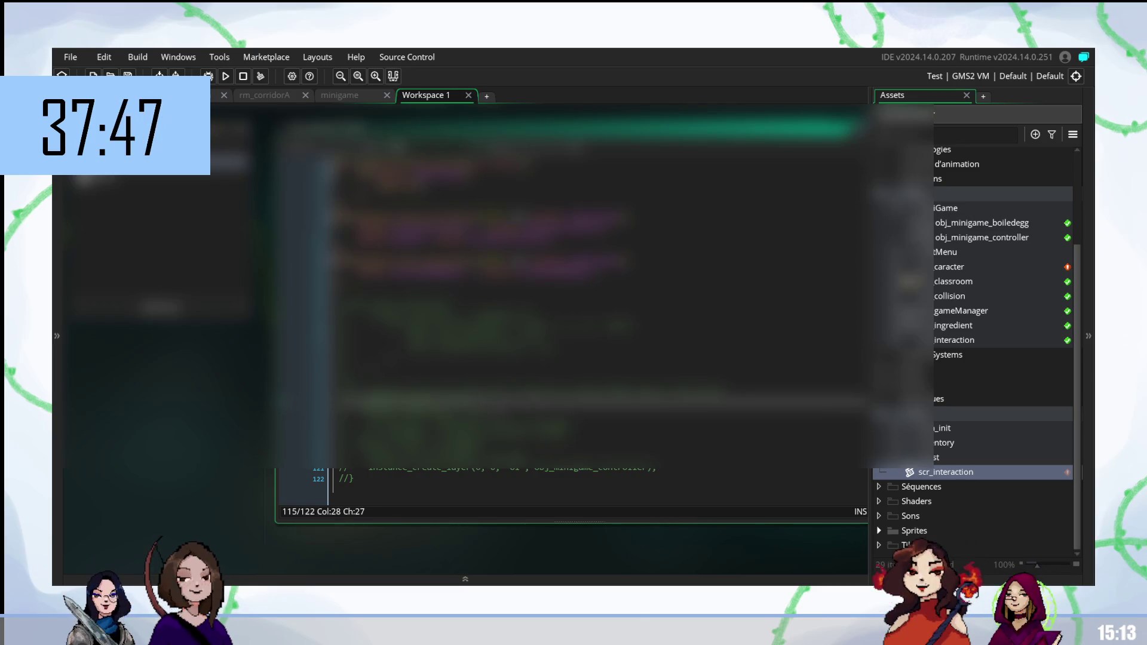
left_click(368, 401)
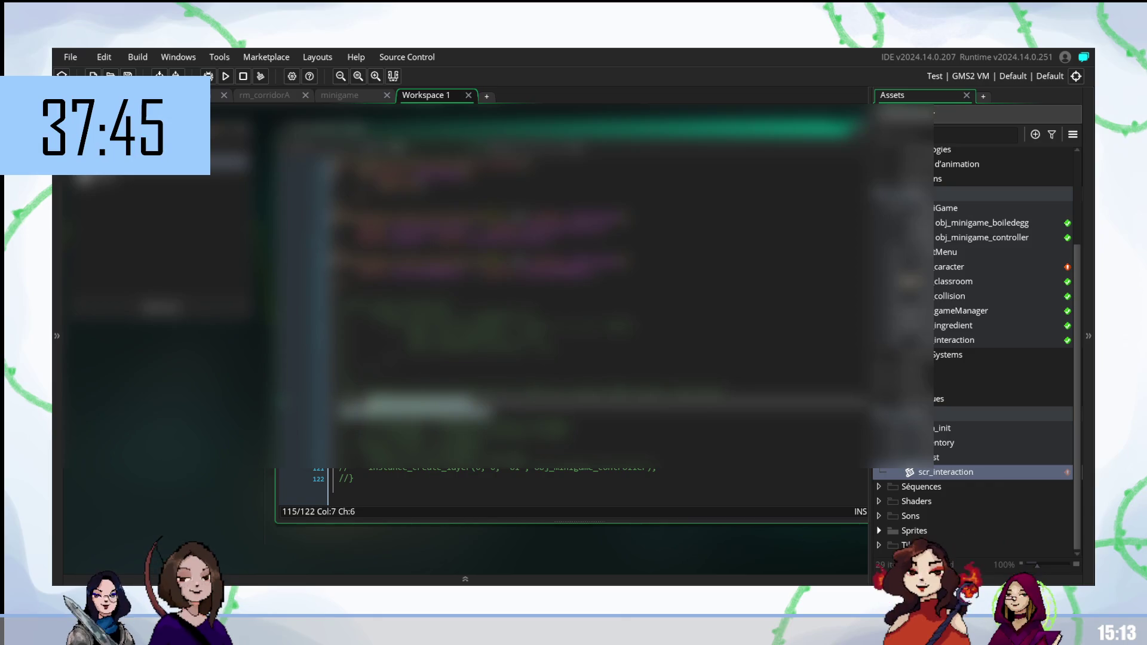
Step: Paste a new line 7 into the minigame code and indent it one level
left_click(354, 100)
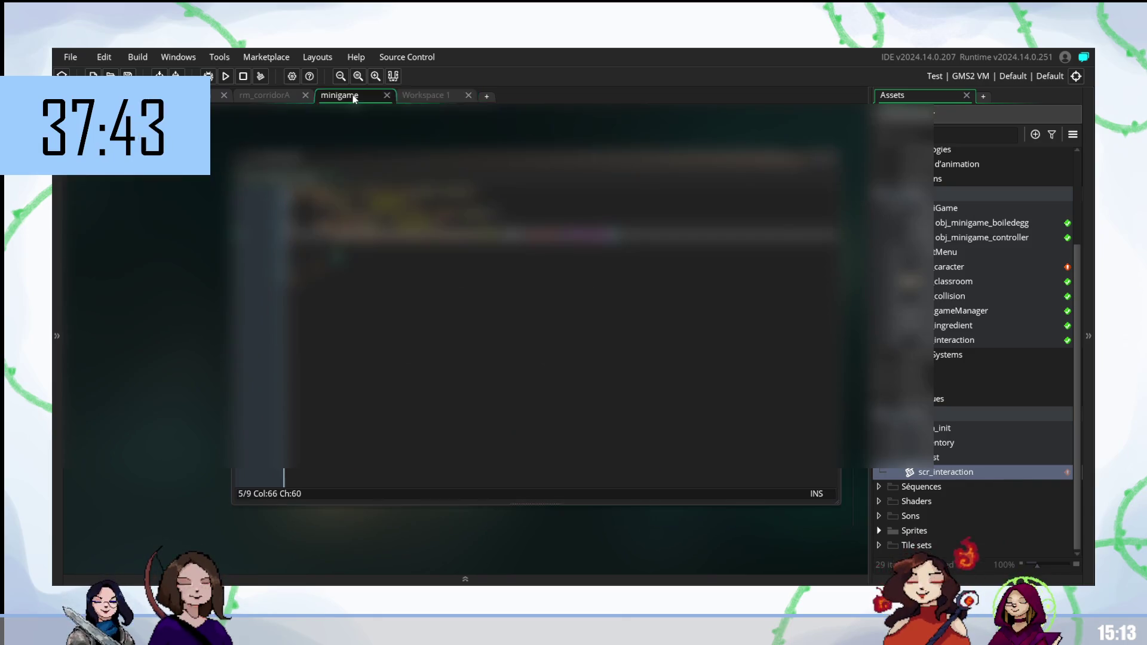
key("ctrl+v")
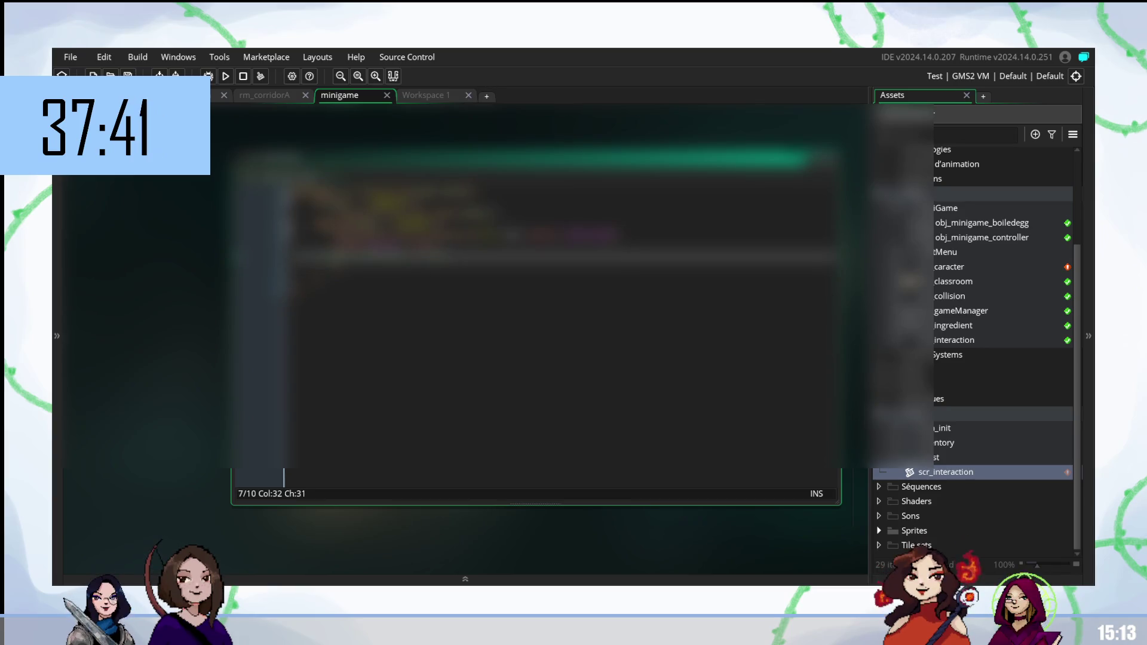
left_click(320, 257)
key("BackSpace")
key("BackSpace")
key("Tab")
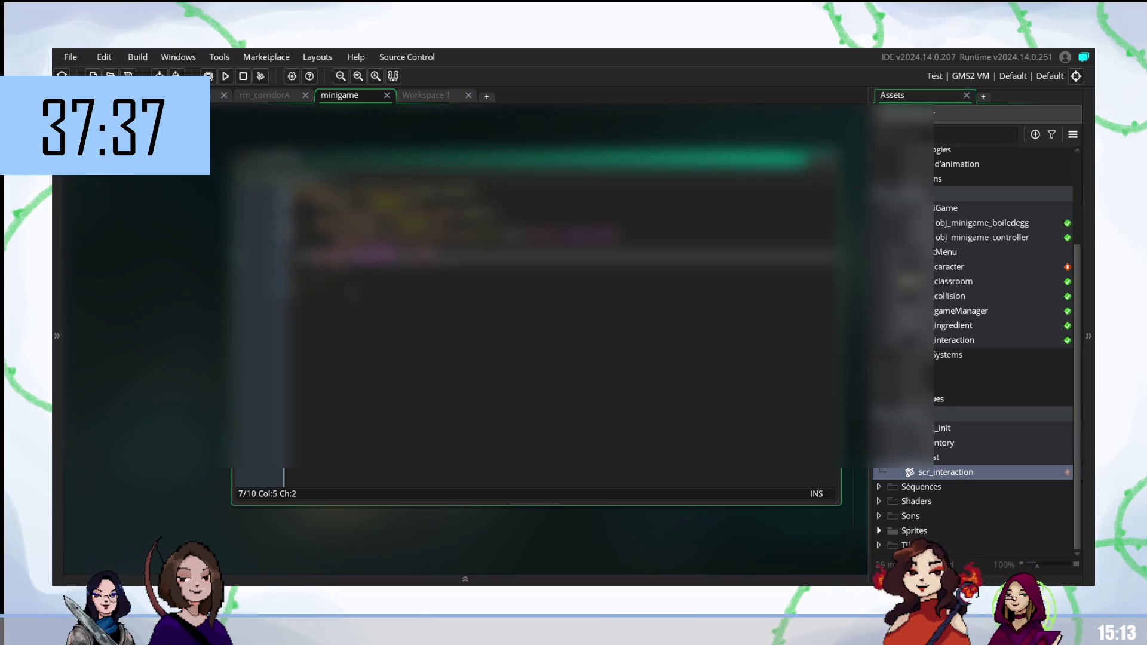
left_click(353, 242)
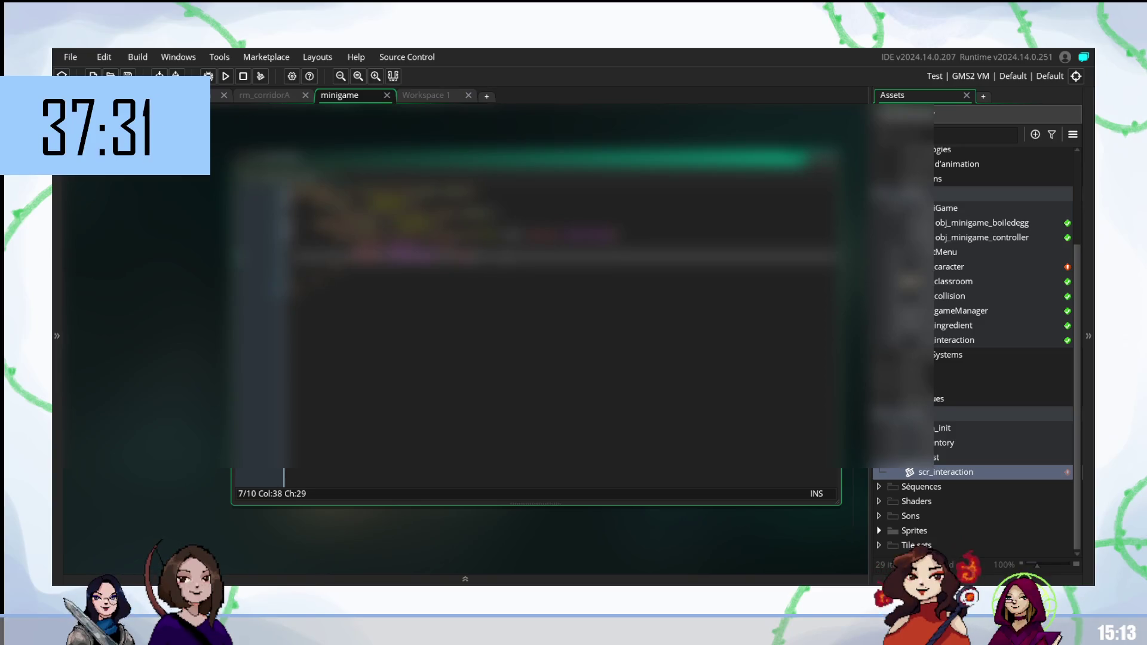
left_click(420, 97)
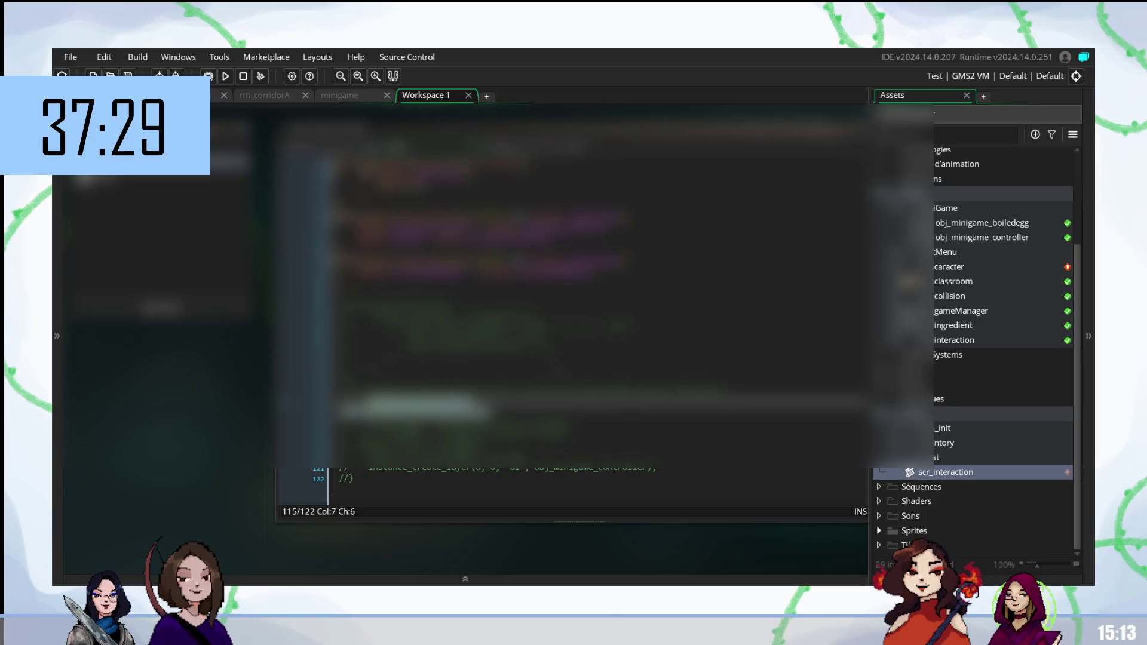
Step: Add a comma on line 118 of the interaction script
left_click(496, 414)
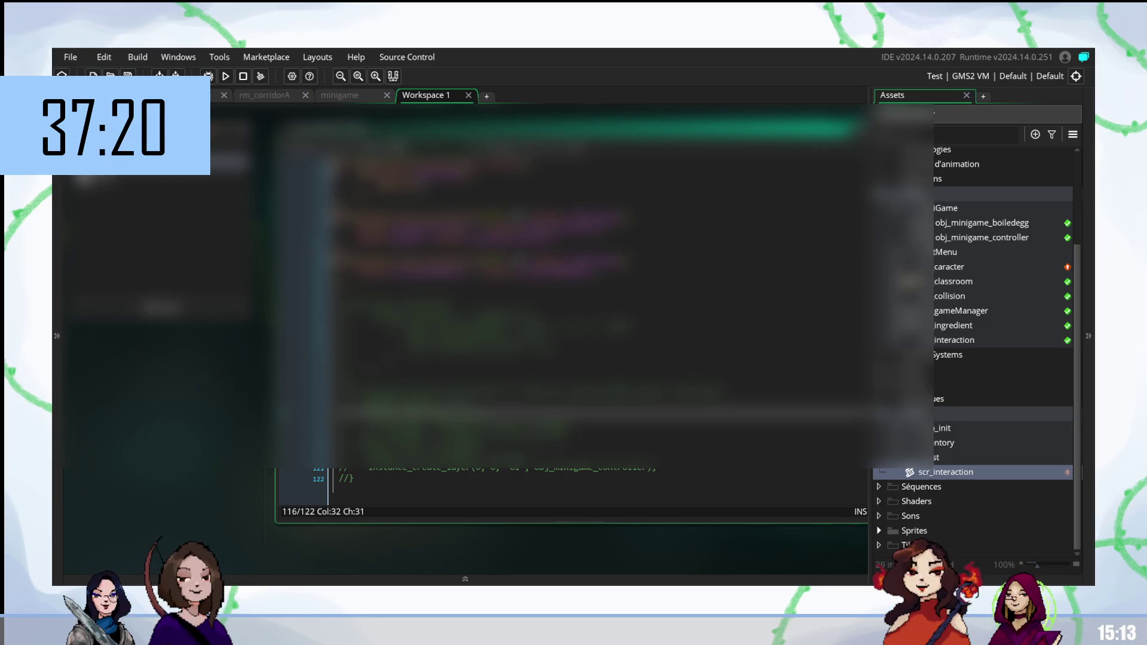
left_click(518, 435)
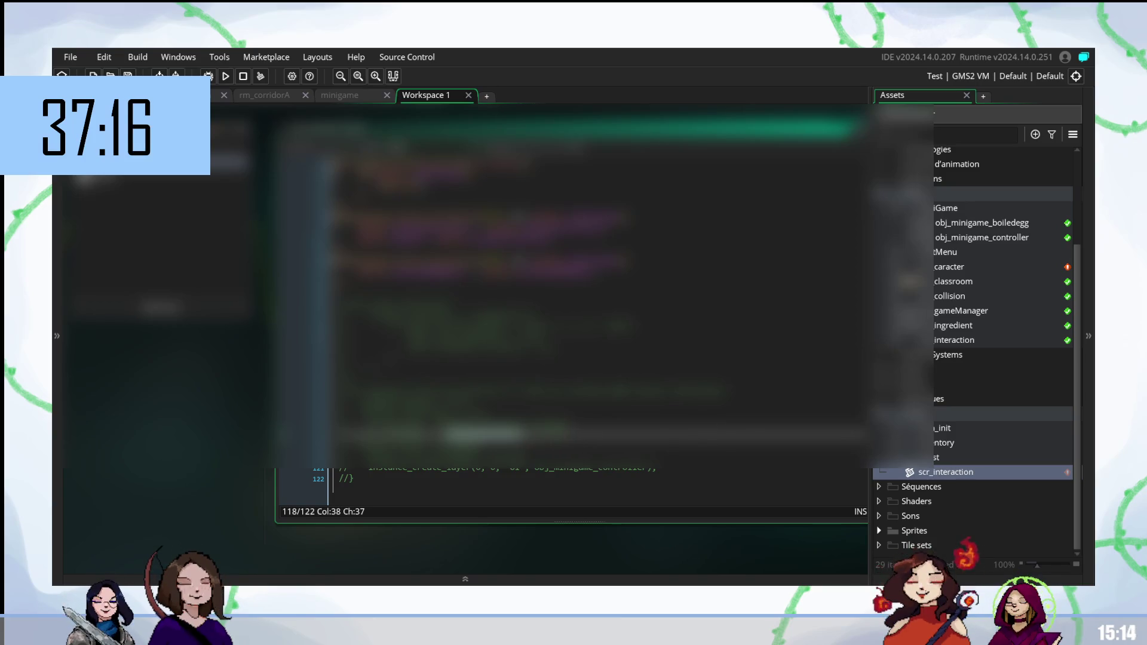
type(",")
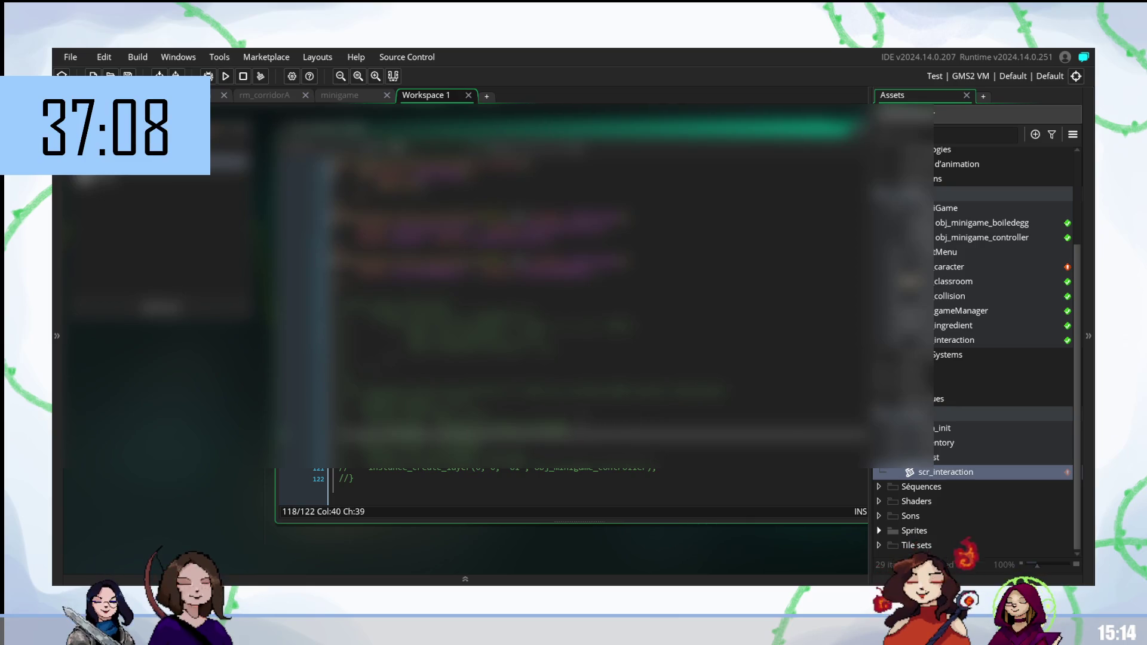
Step: Select lines 106–122 and comment them out with Ctrl+K
key("Down")
key("Down")
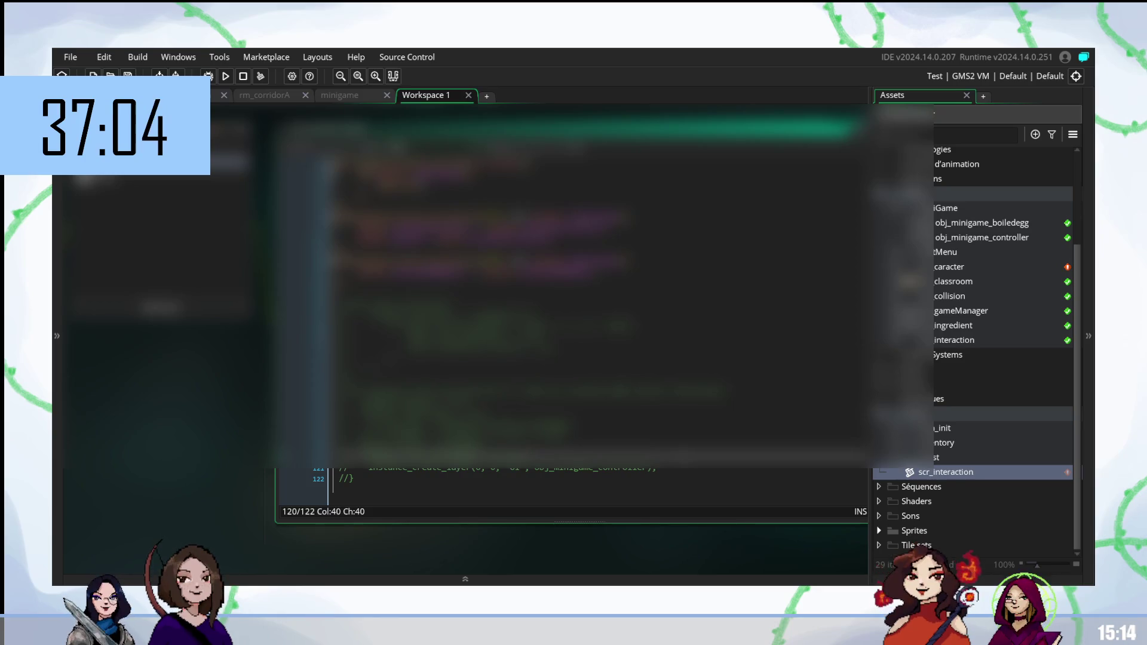
key("shift+Up")
key("shift+Up")
key("shift+Up")
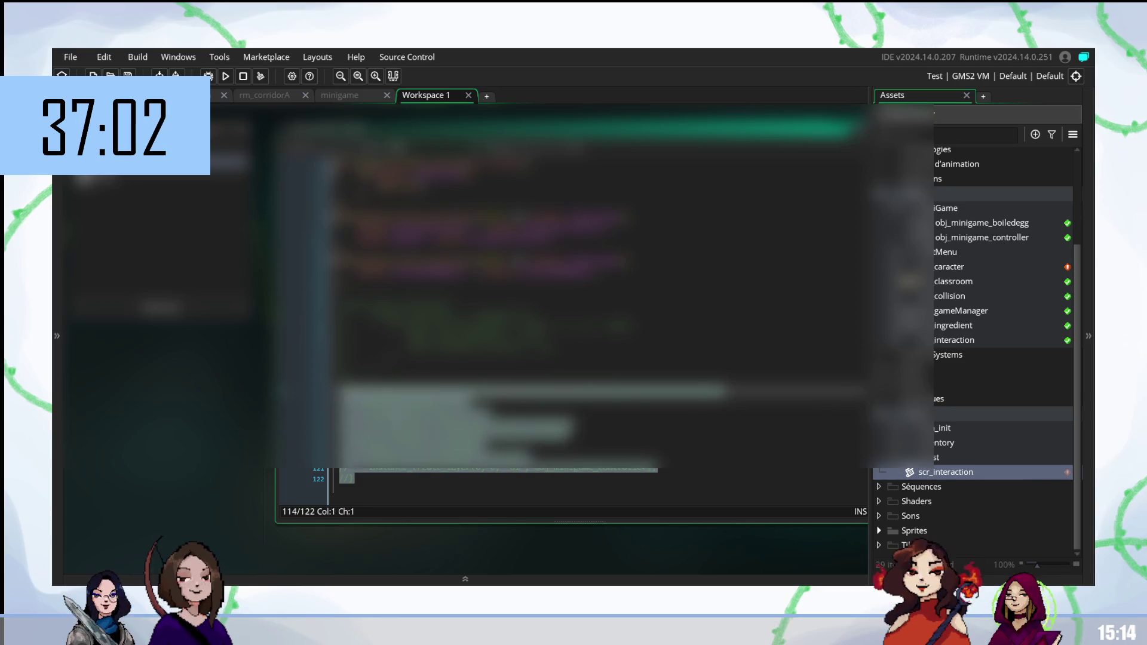
key("shift+Up")
key("shift+Up")
key("shift+Up")
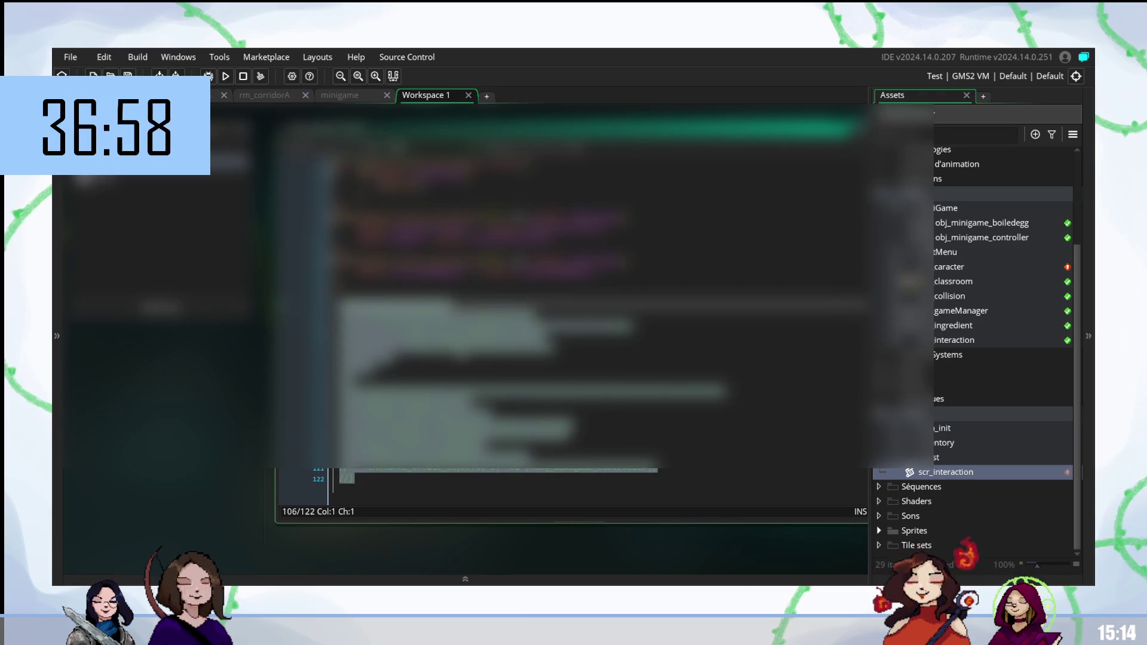
key("ctrl+k")
left_click(381, 371)
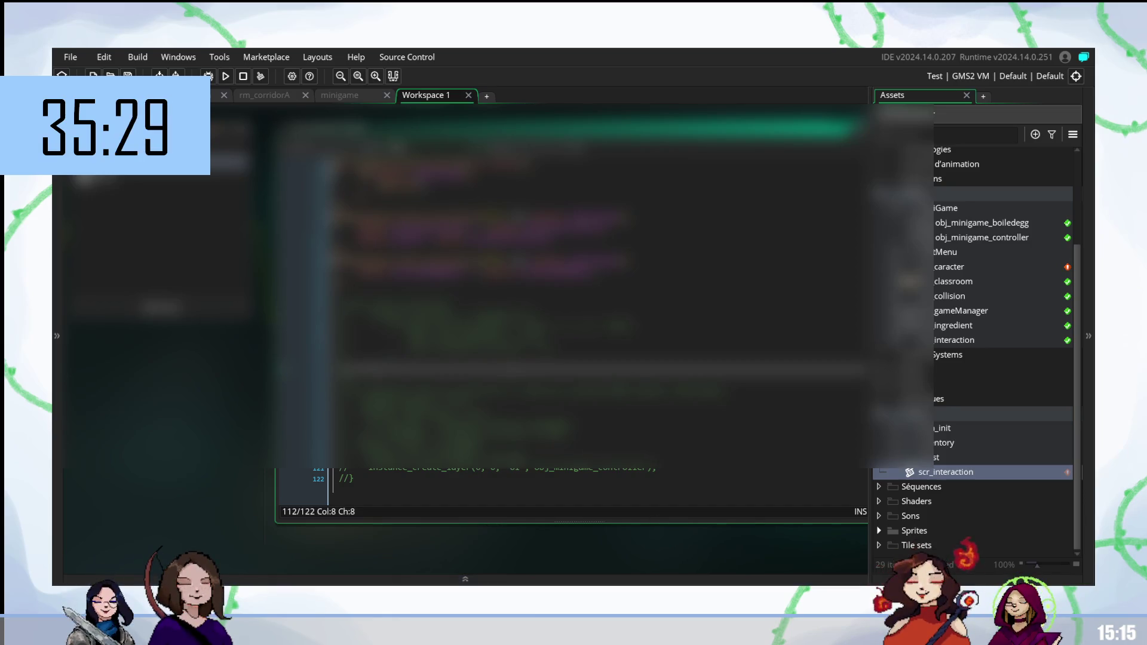
key("ctrl+shift+Tab")
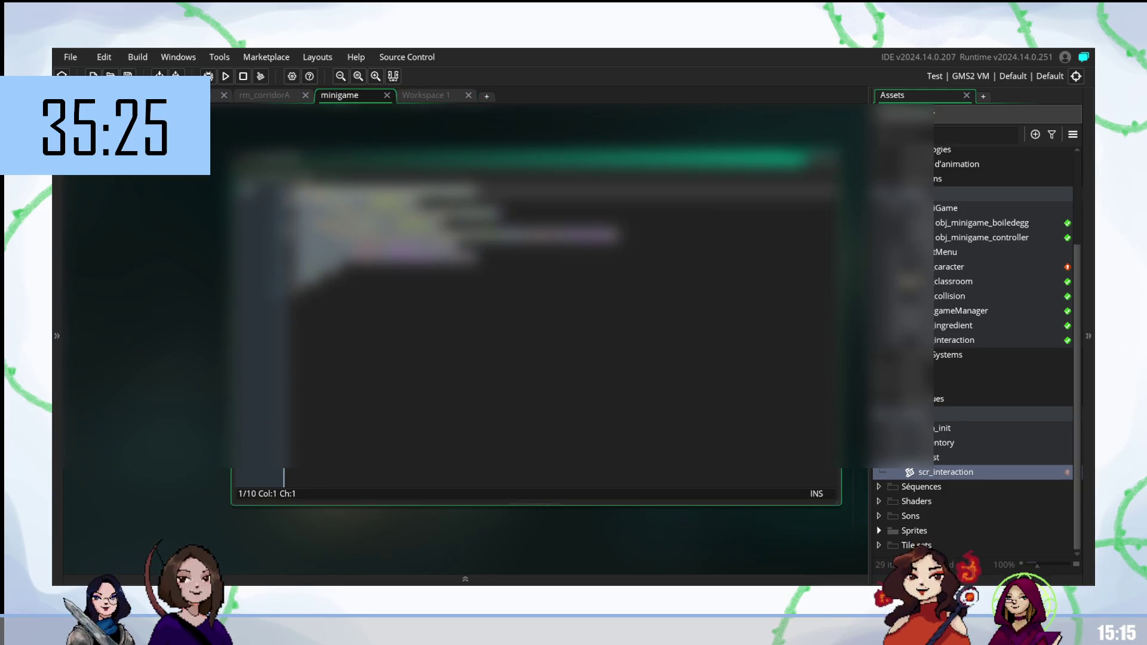
Step: Check the ten-line minigame code from its first line to its last
left_click(294, 191)
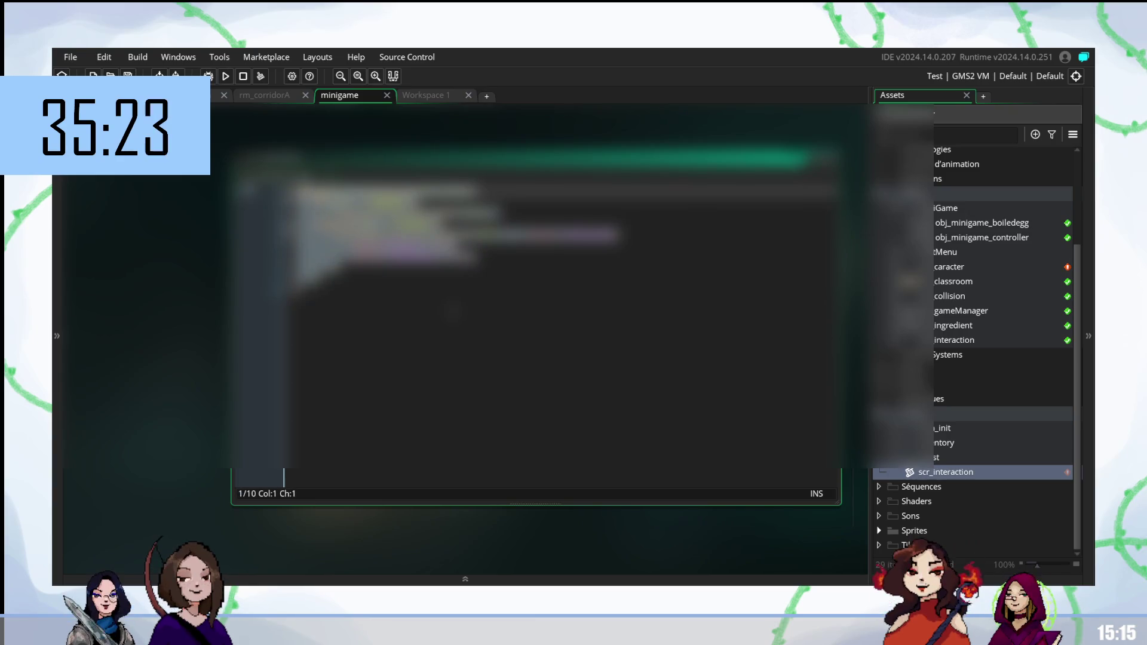
left_click(299, 288)
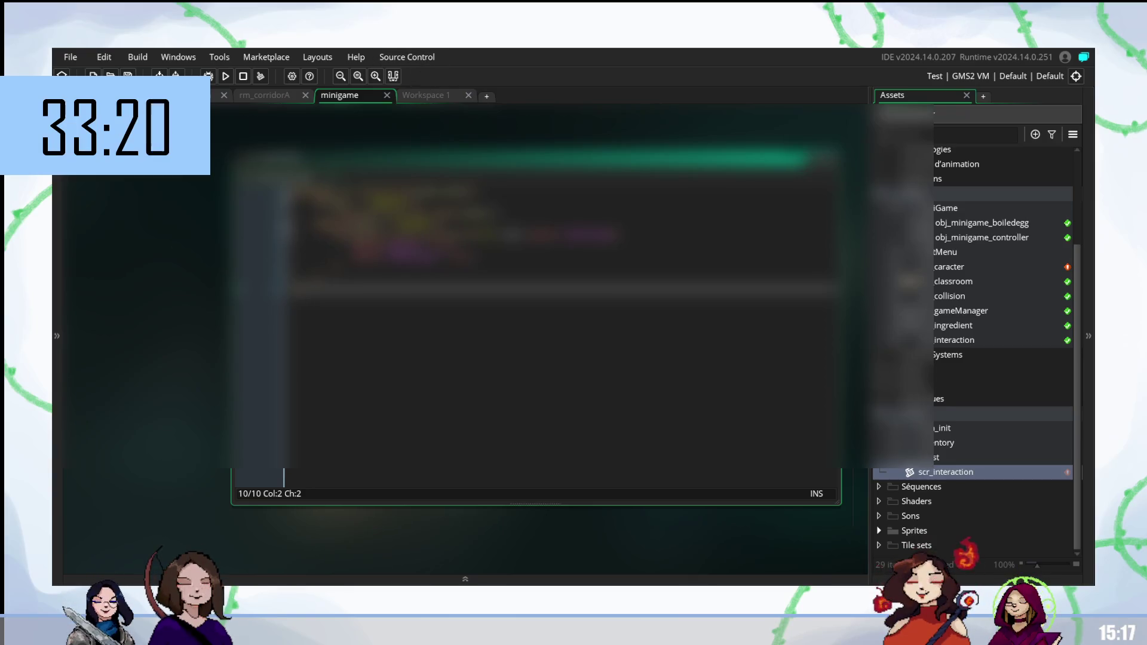
Step: Add '()' at the end of line 8 in the minigame code
left_click(338, 236)
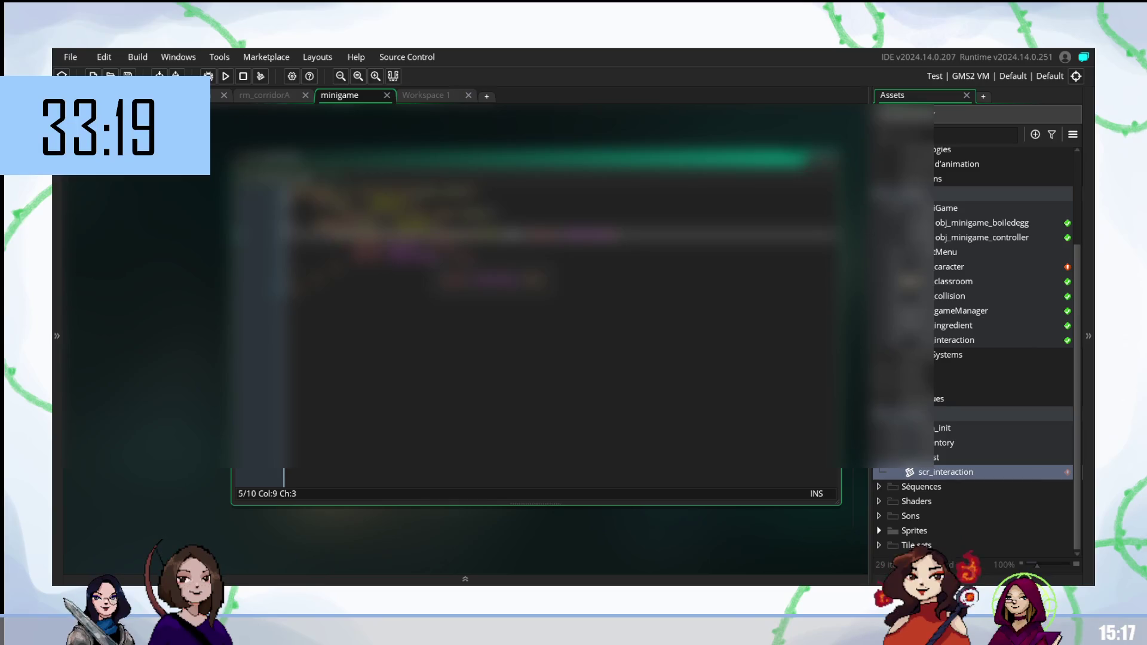
left_click(344, 269)
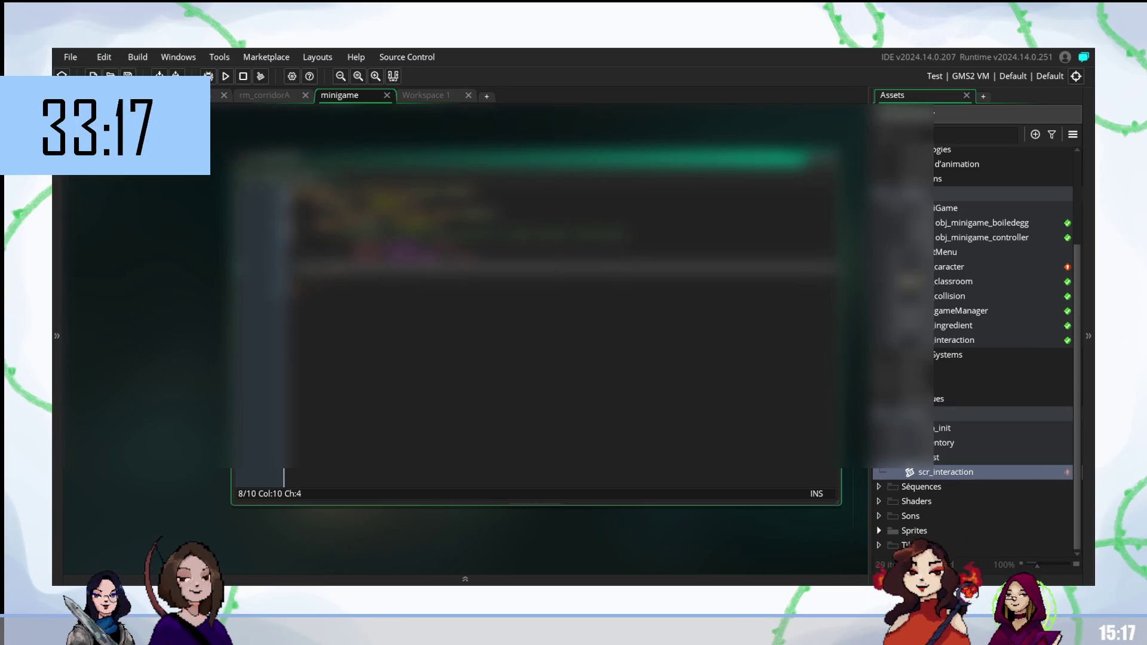
key("BackSpace")
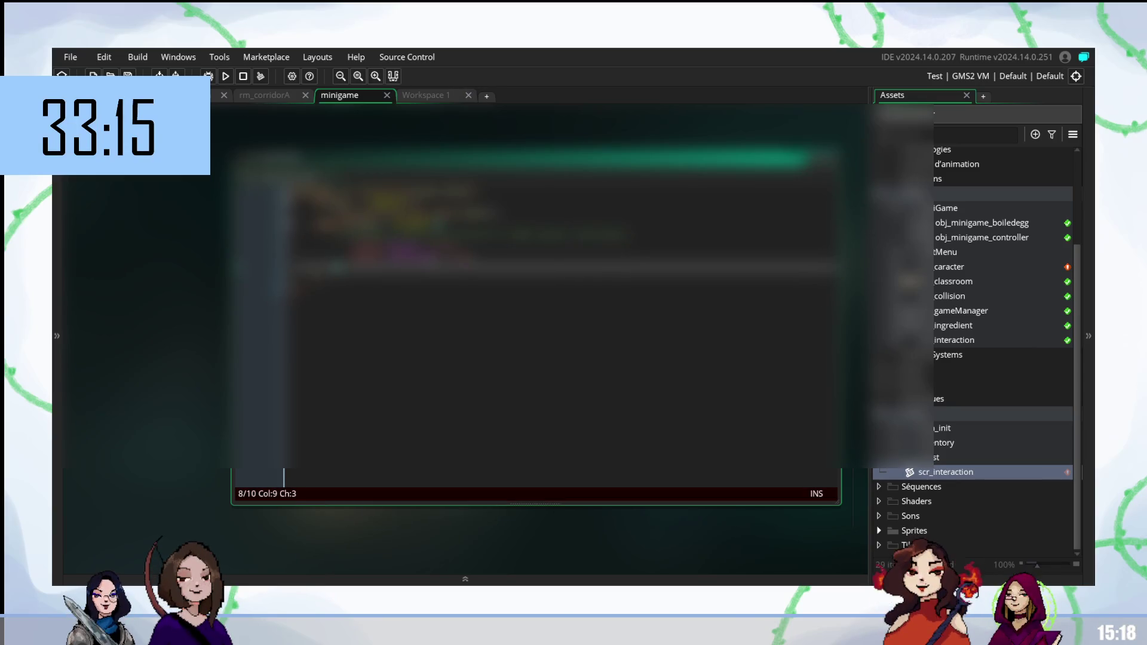
type("()")
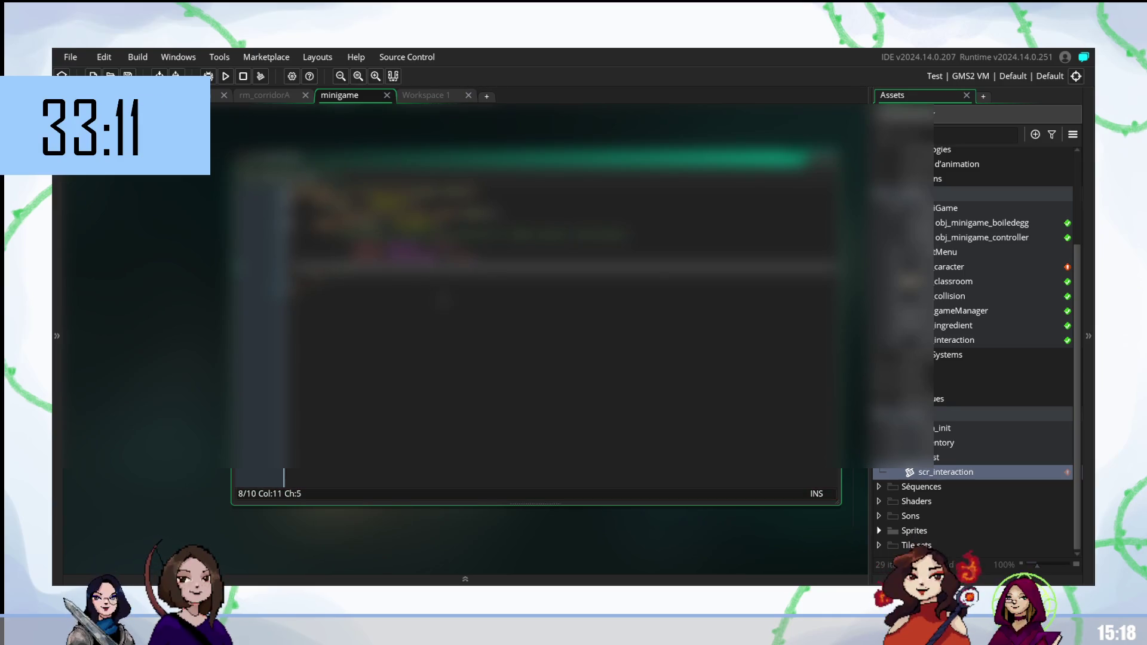
Step: In the Workspace 1 script, add a new if line after line 89, plus a blank line above the inventory check
left_click(409, 93)
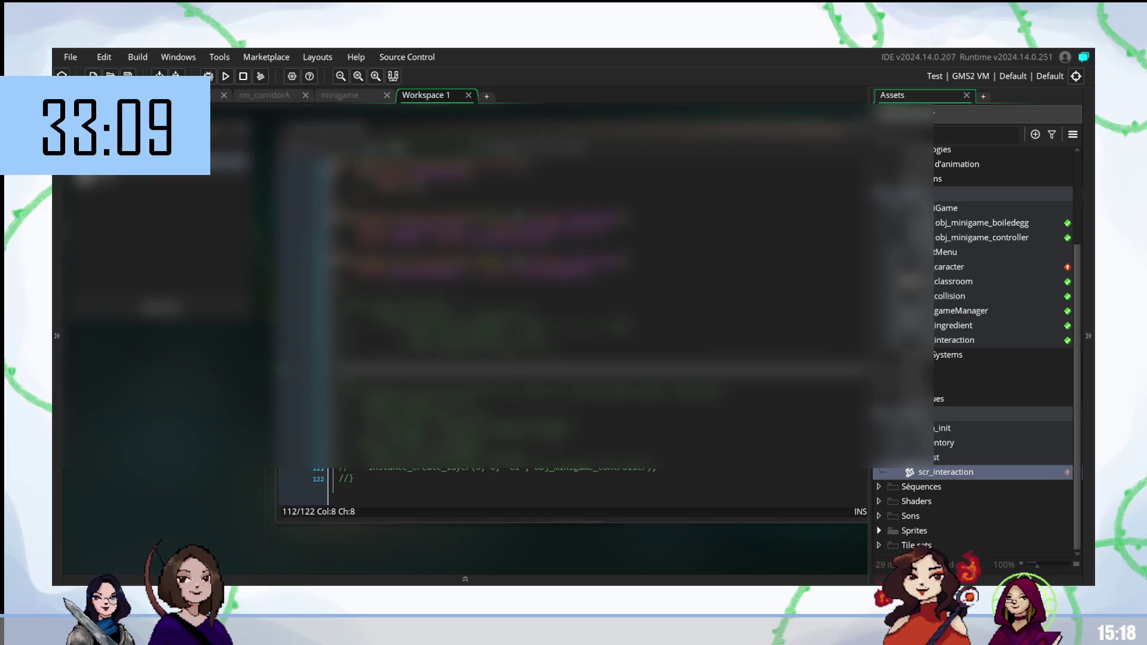
left_click(346, 129)
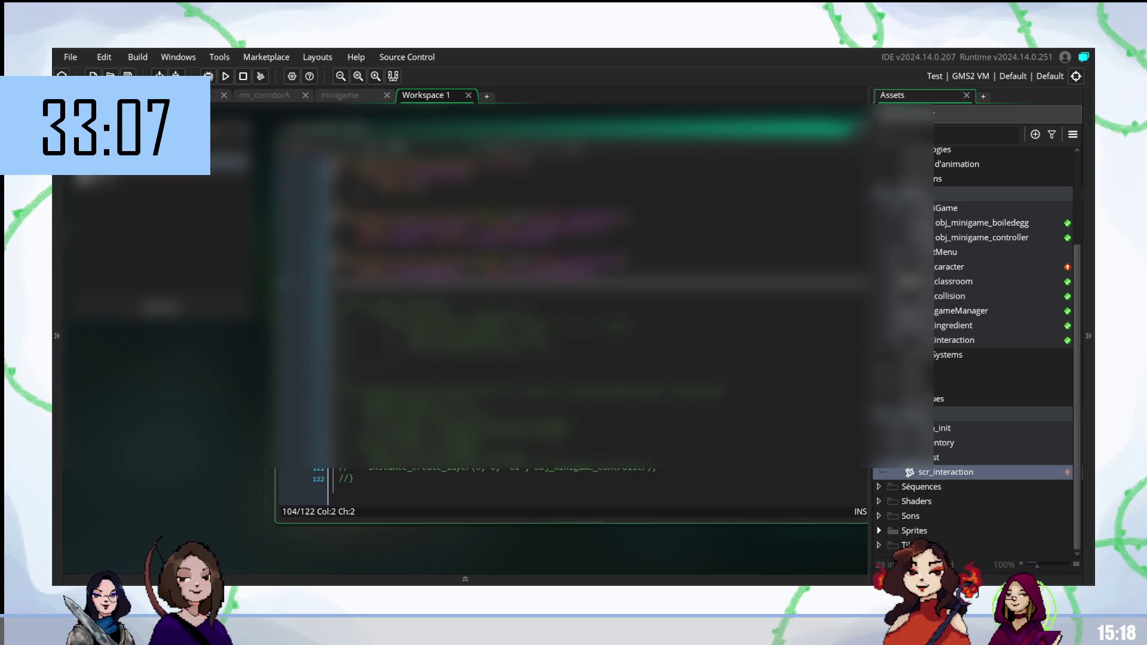
scroll(597, 329, "up", 7)
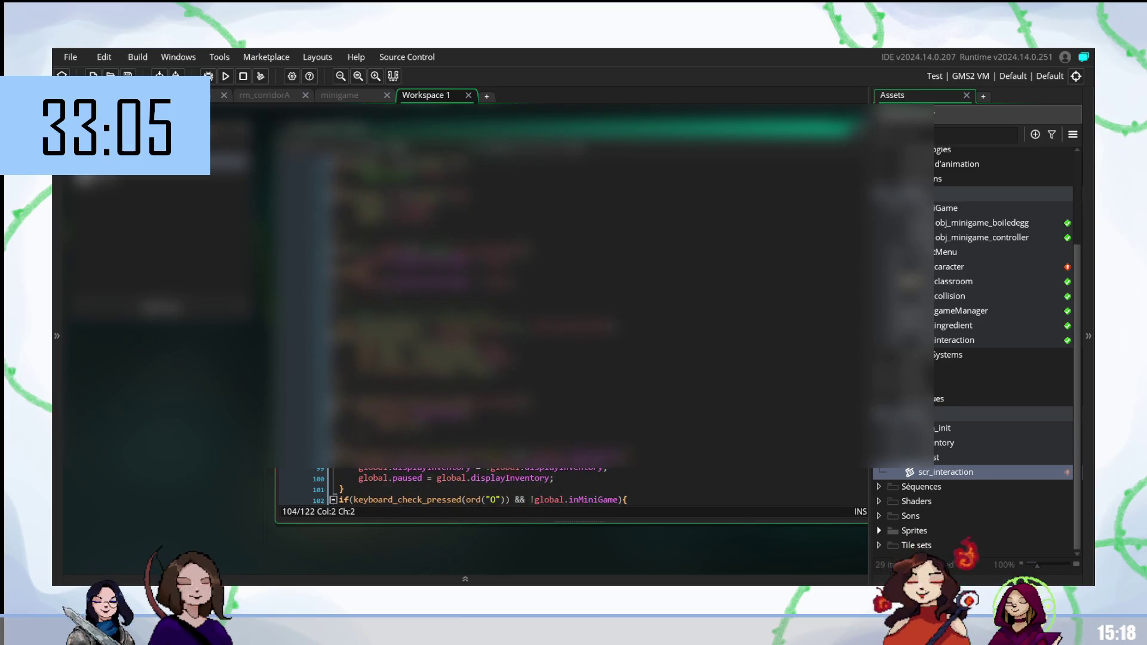
left_click(474, 337)
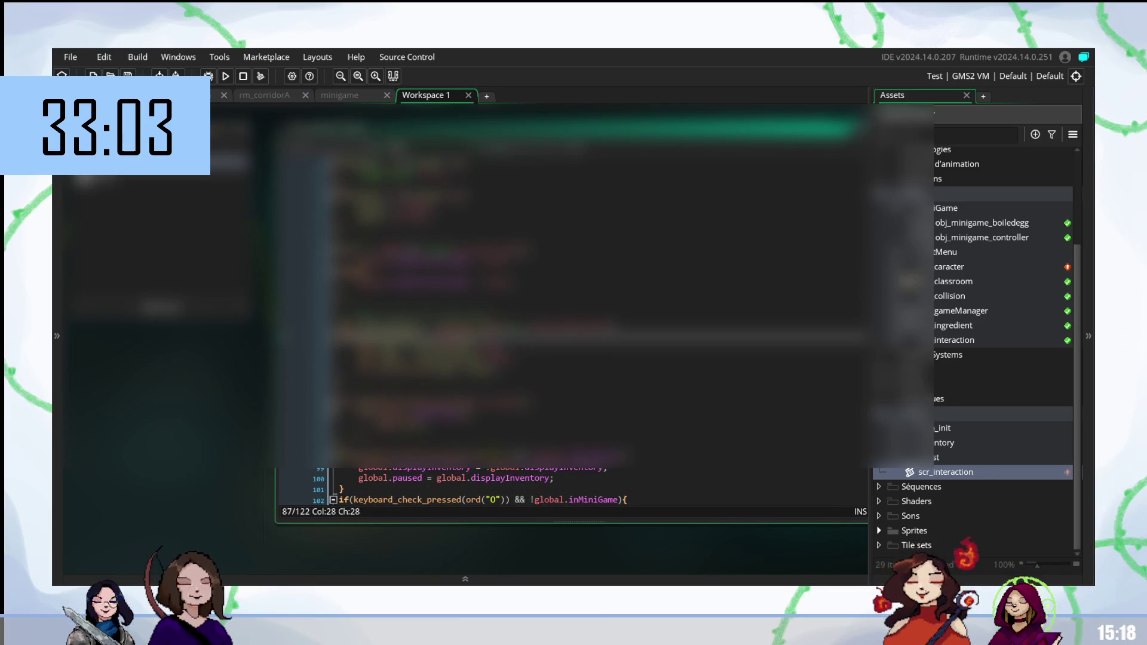
left_click(511, 360)
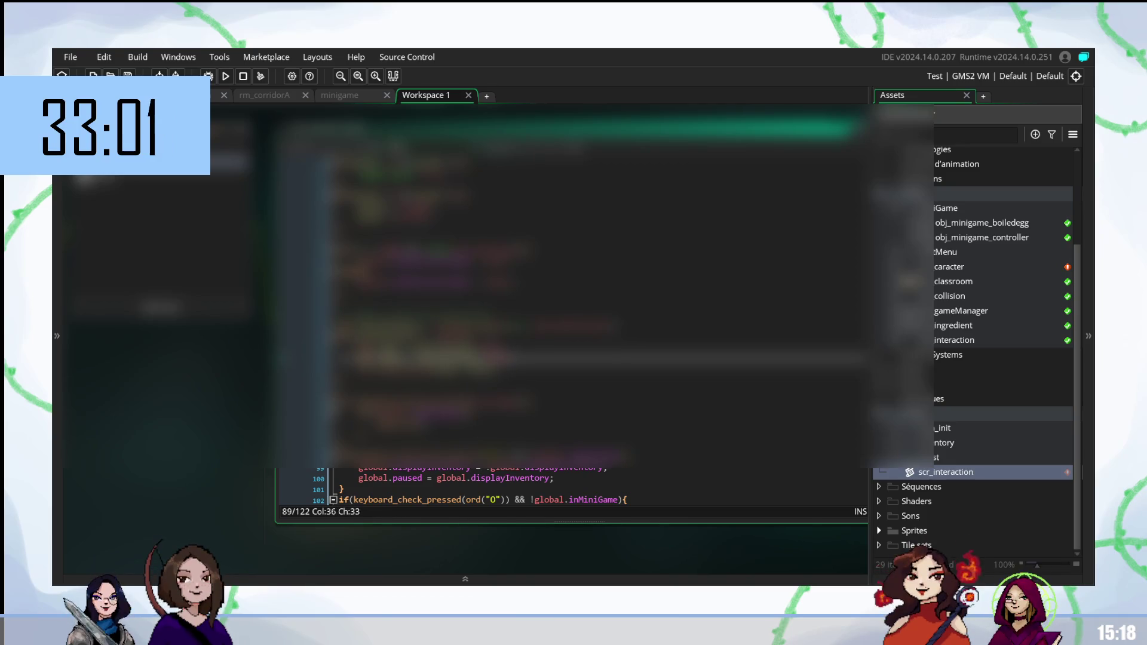
key("Return")
type("if")
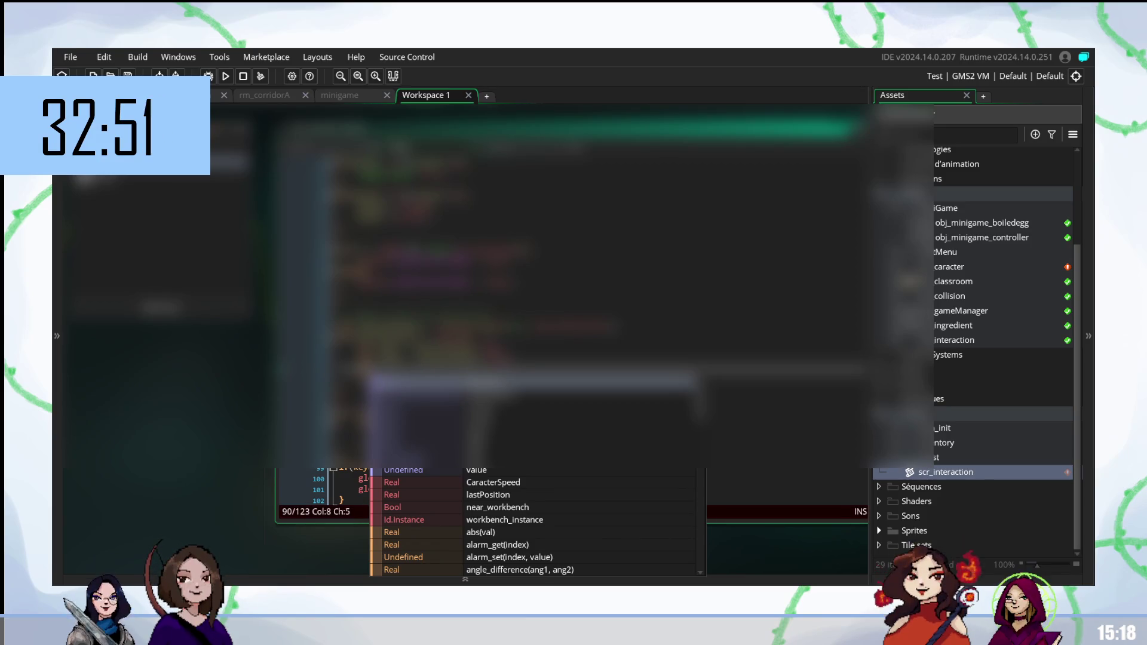
type("parti")
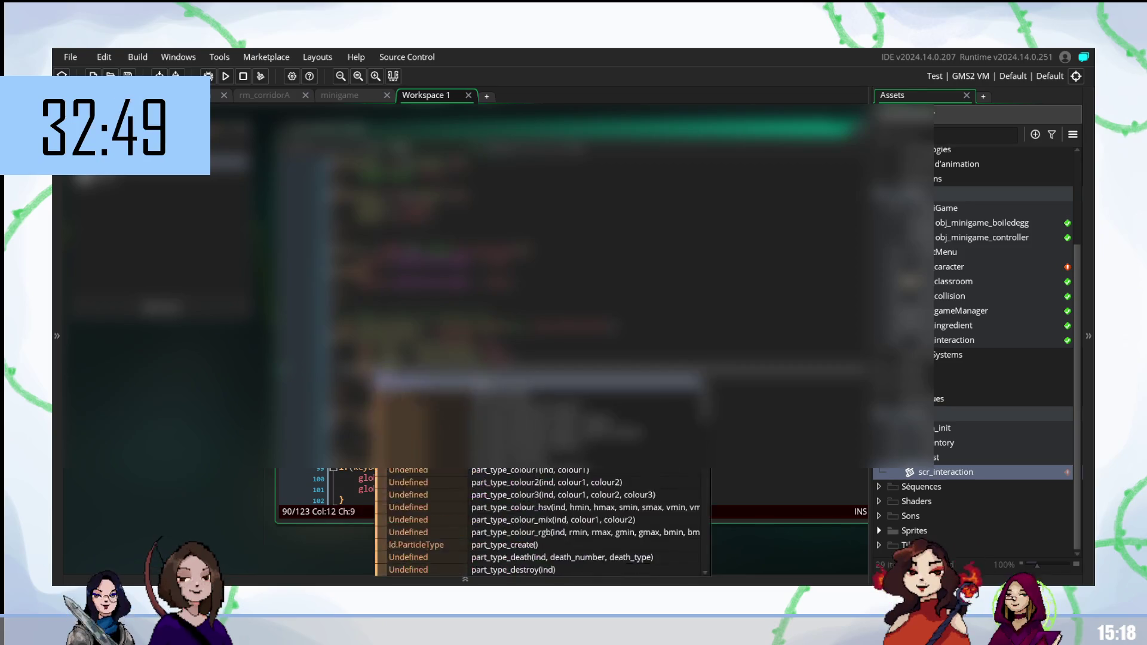
type("cl")
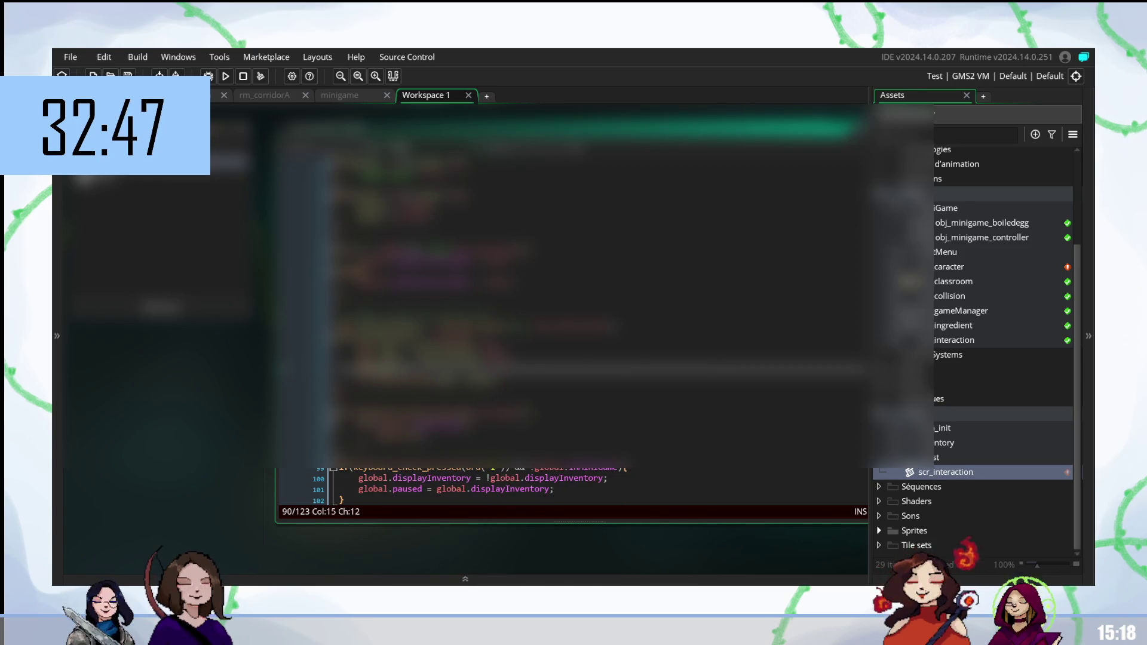
type("e")
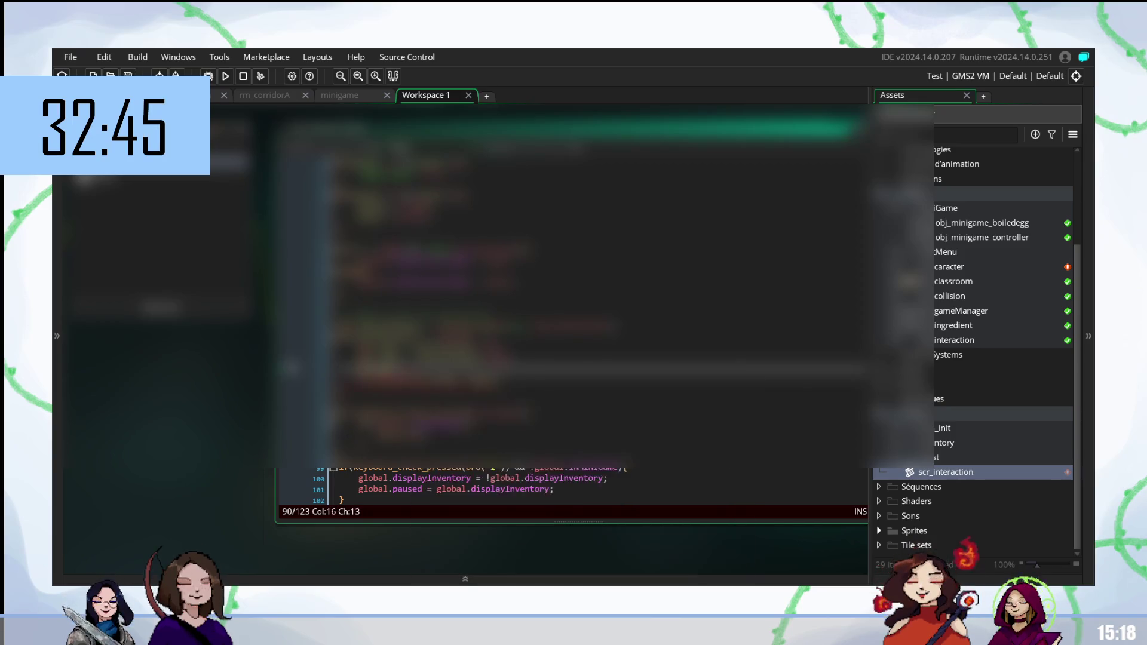
type("(ord")
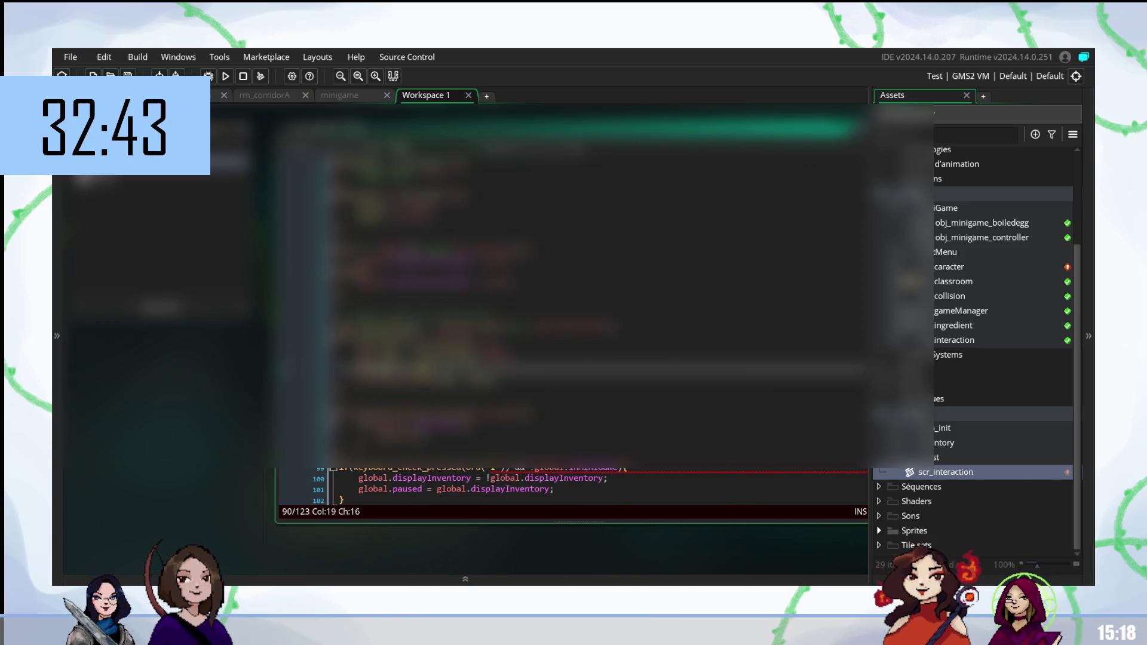
type("(")
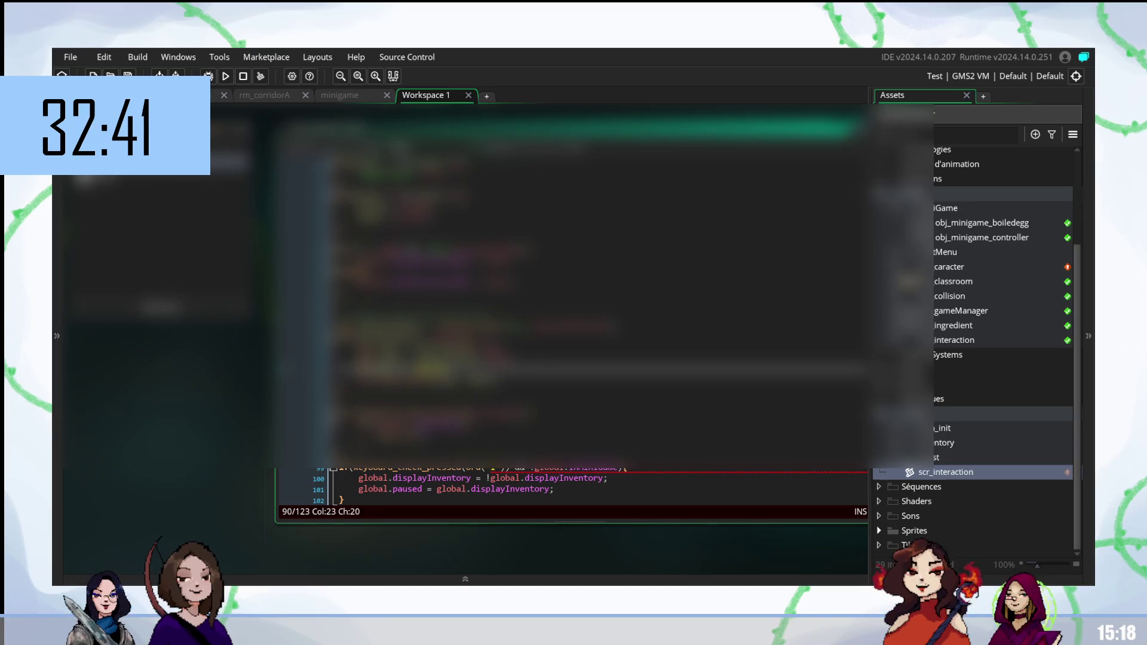
type("\"")
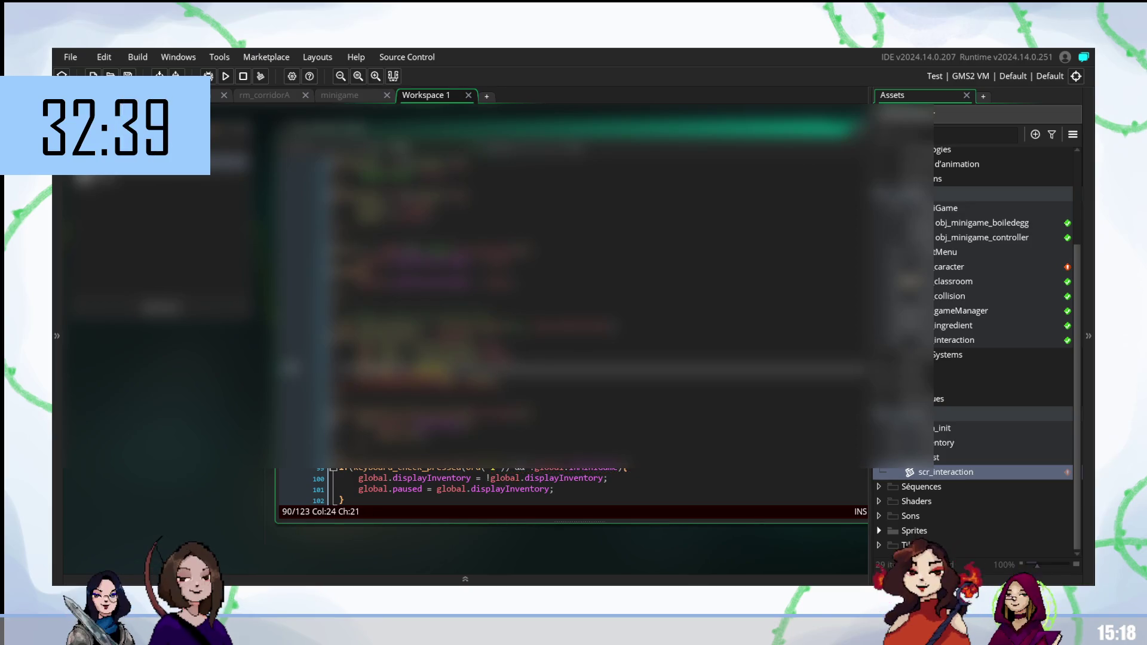
type("\"")
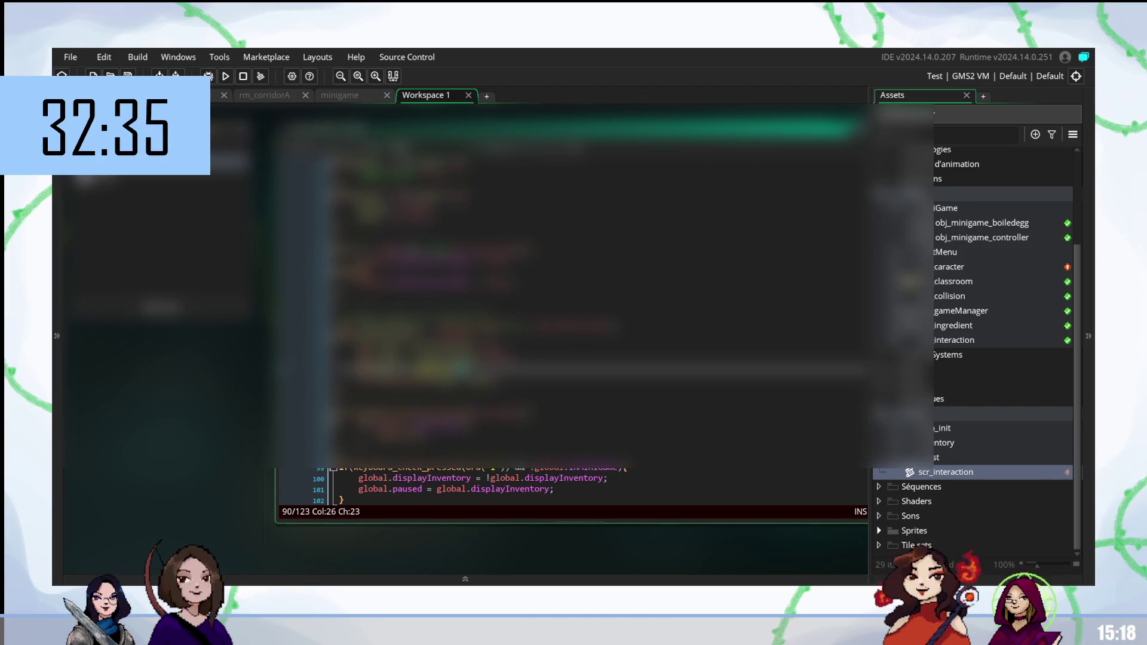
key("Return")
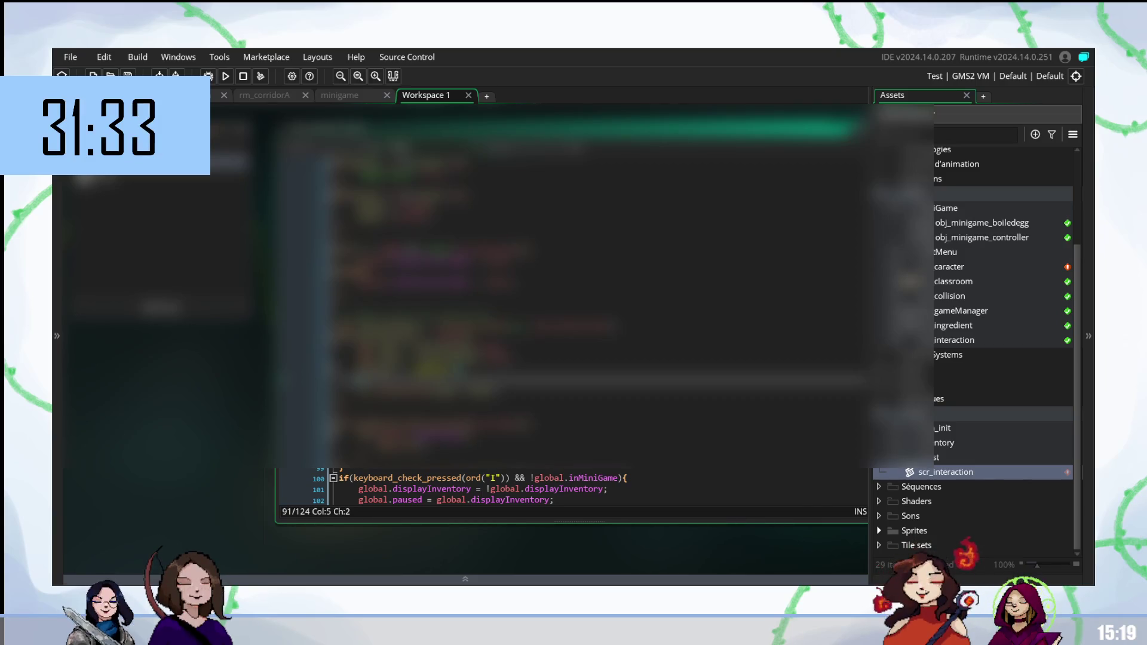
left_click(461, 364)
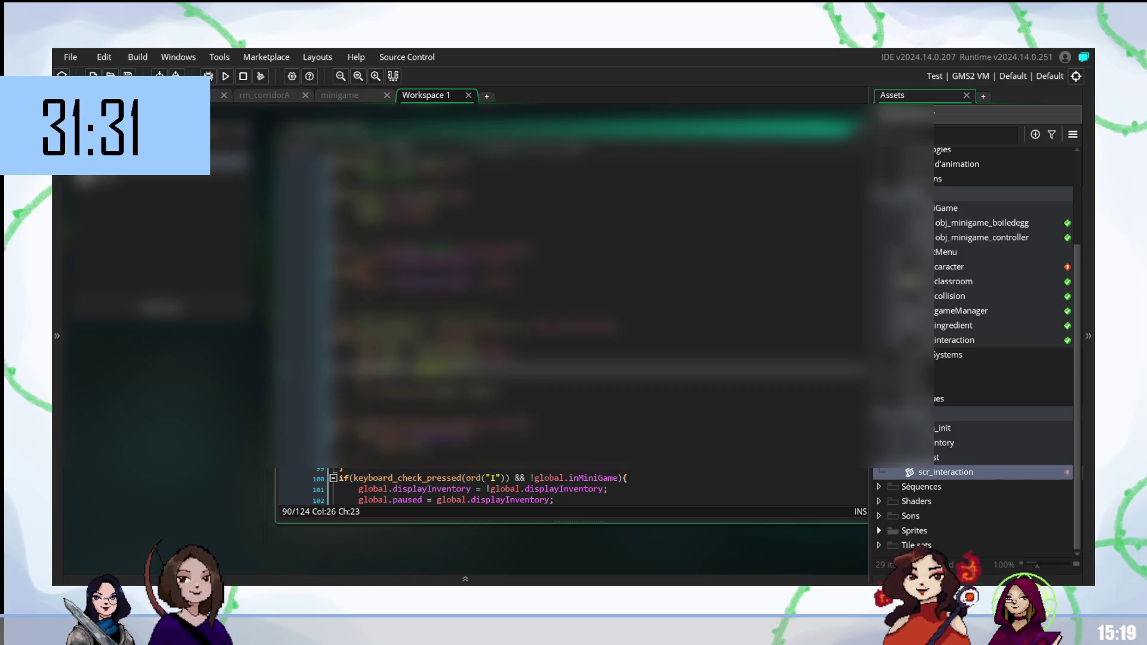
Step: Open new lines after line 91 for key handling and remove a surplus line
key("Return")
key("Return")
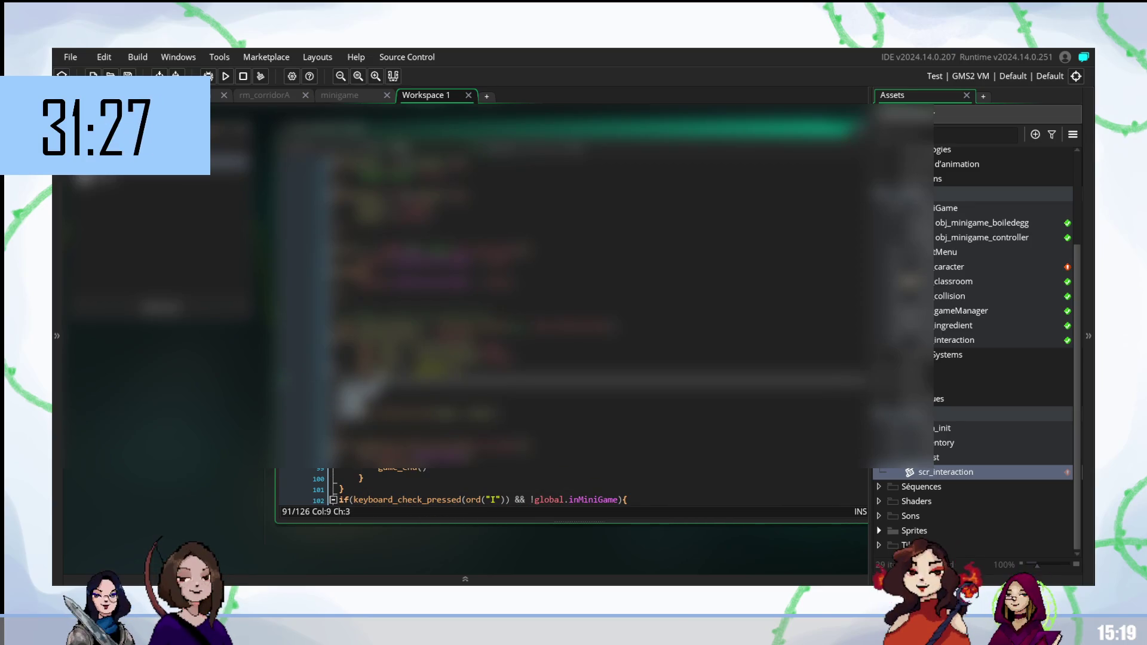
left_click(362, 413)
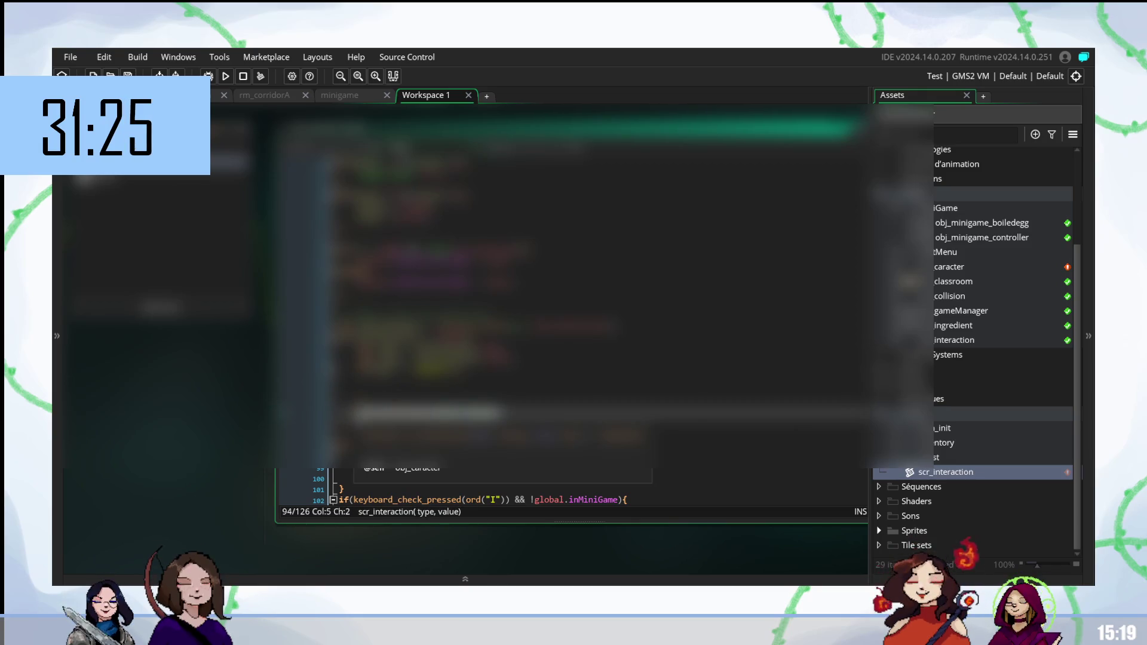
left_click(519, 380)
left_click(378, 396)
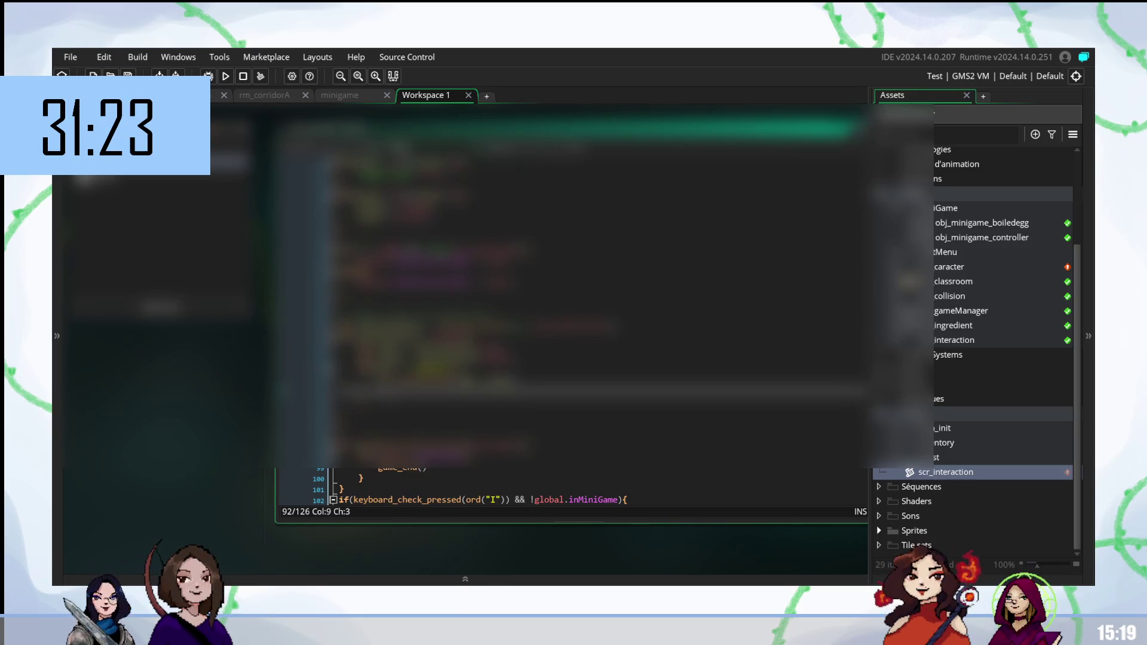
left_click(362, 396)
key("BackSpace")
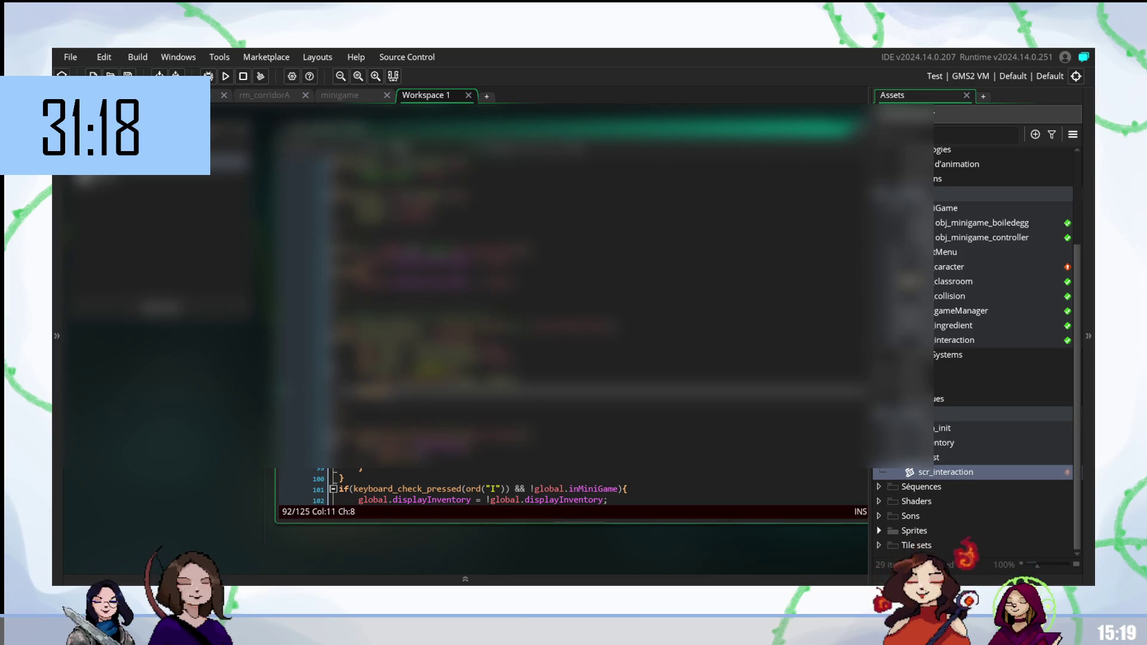
key("Right")
key("Right")
Step: Add a line 'var i = keyboard_check_pressed(ord("E"))' using autocomplete
key("Return")
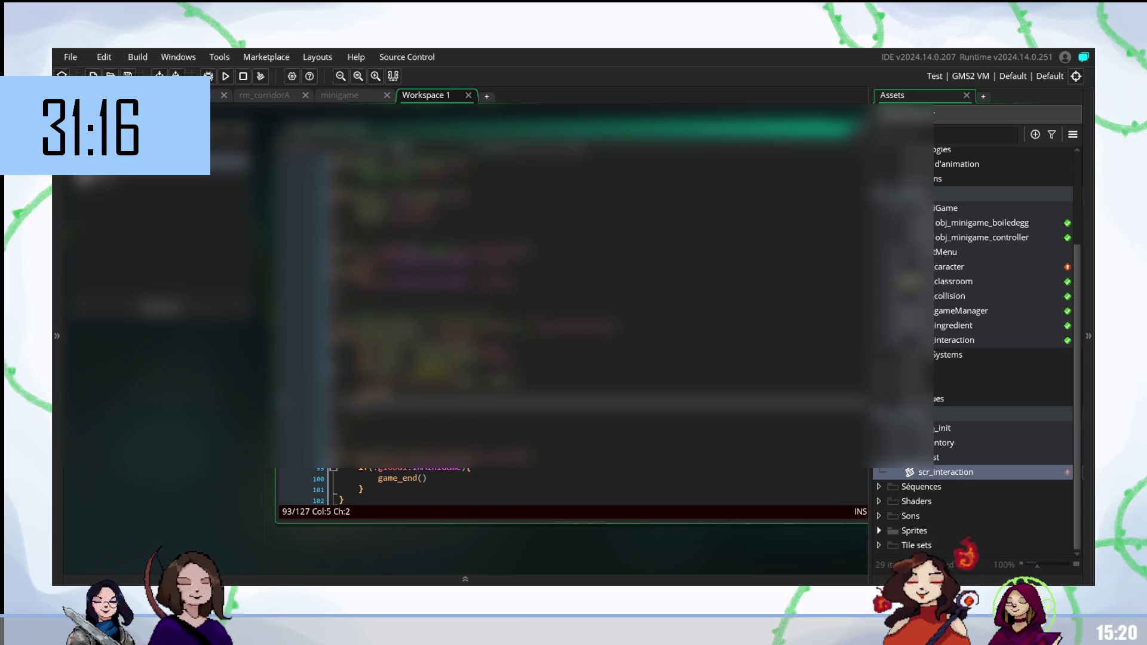
type("var")
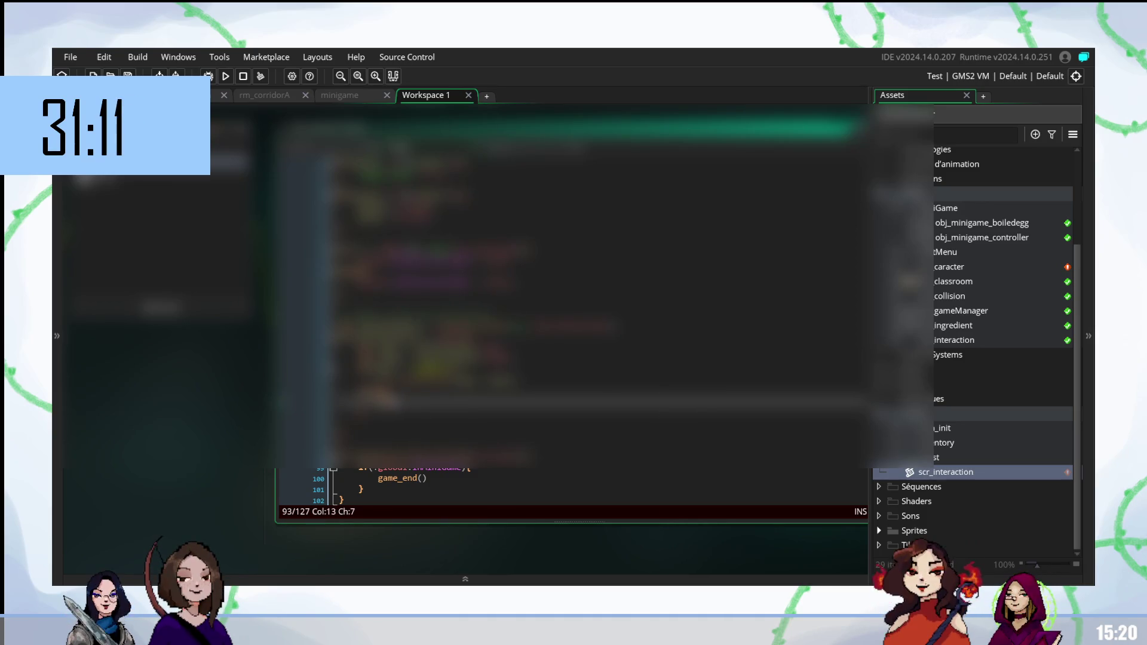
type(" i =")
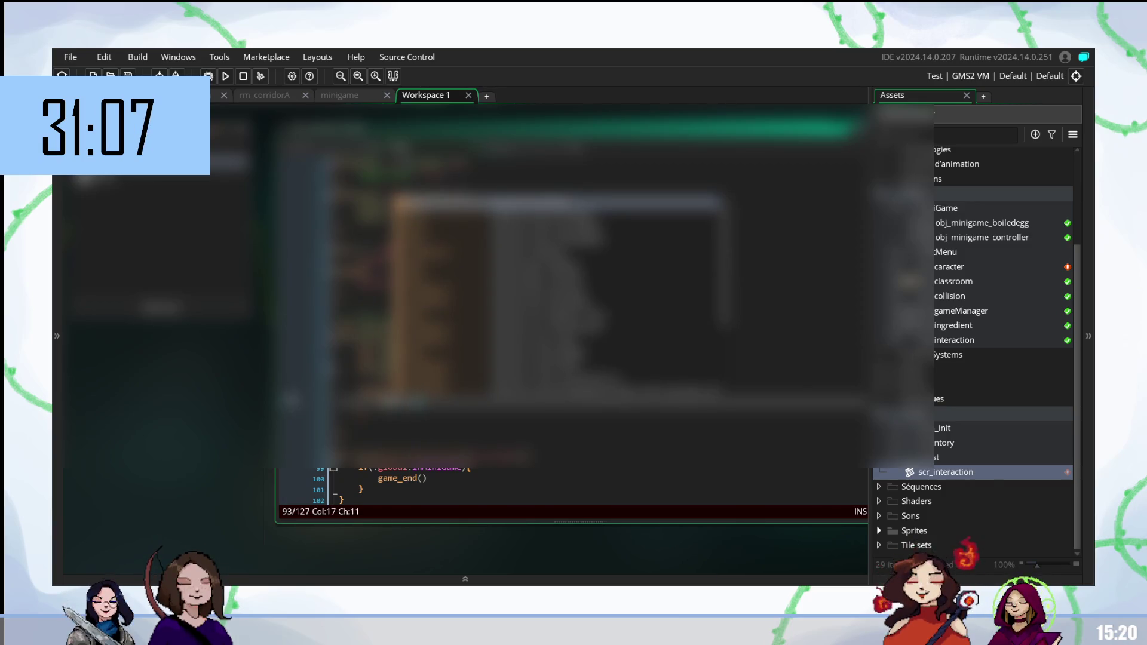
key("Down")
key("Down")
key("Return")
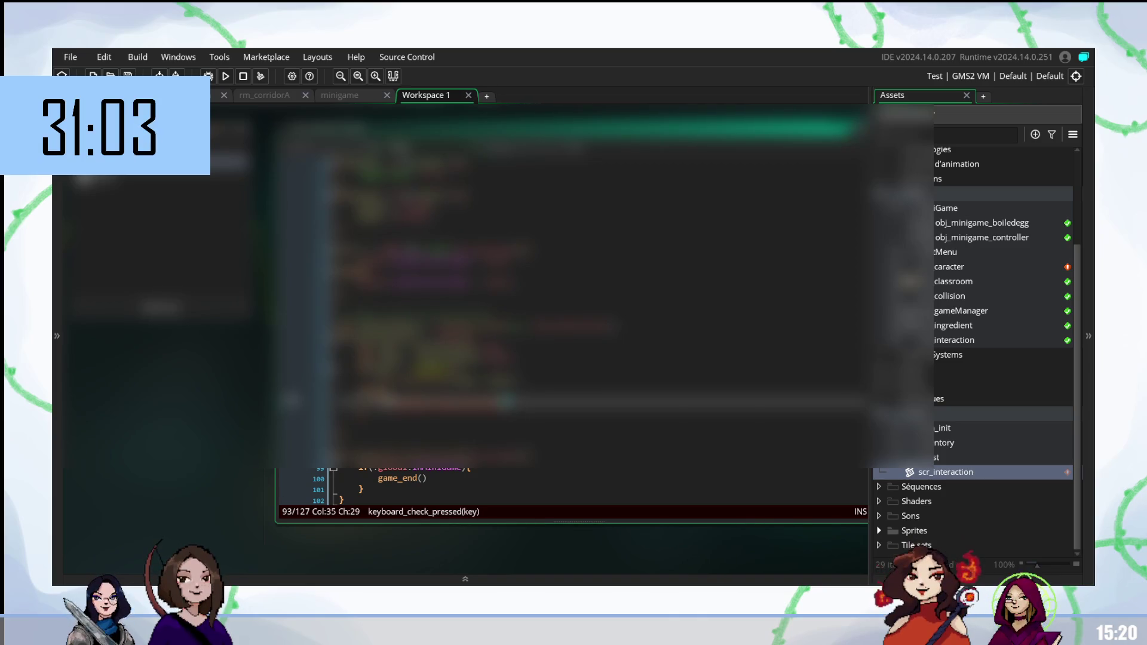
type("ord(\"E\")")
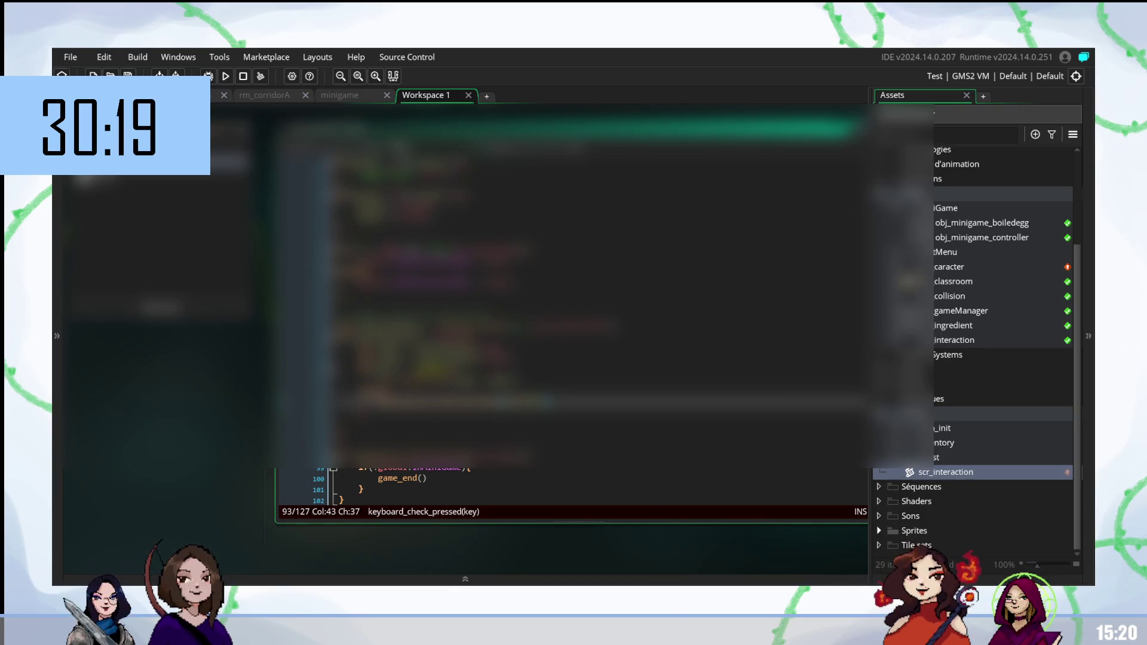
left_click(337, 96)
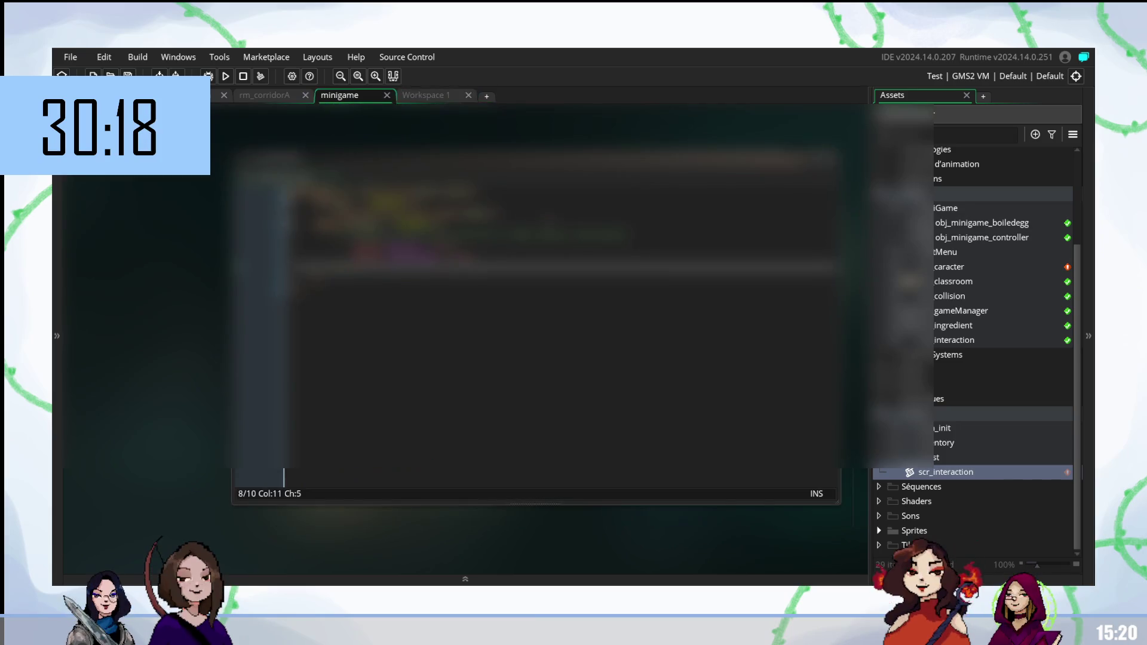
Step: Extend the E key condition with '&& !global.inMinigame'
left_click_drag(347, 234, 627, 234)
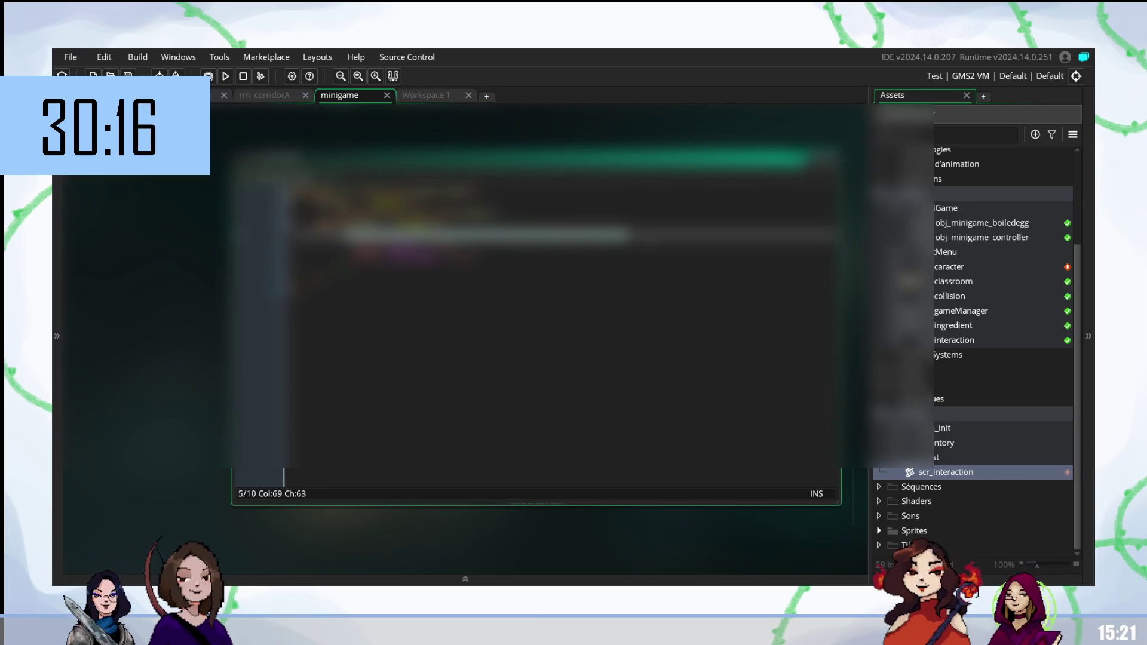
left_click(429, 98)
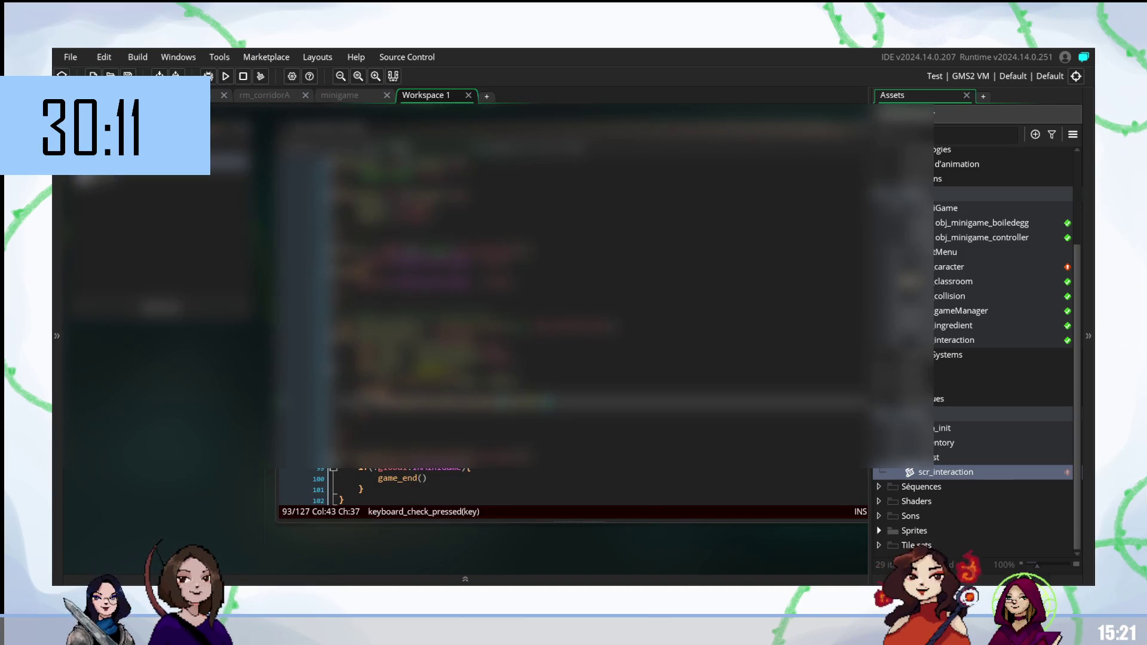
type(") && !global.inMinigame)")
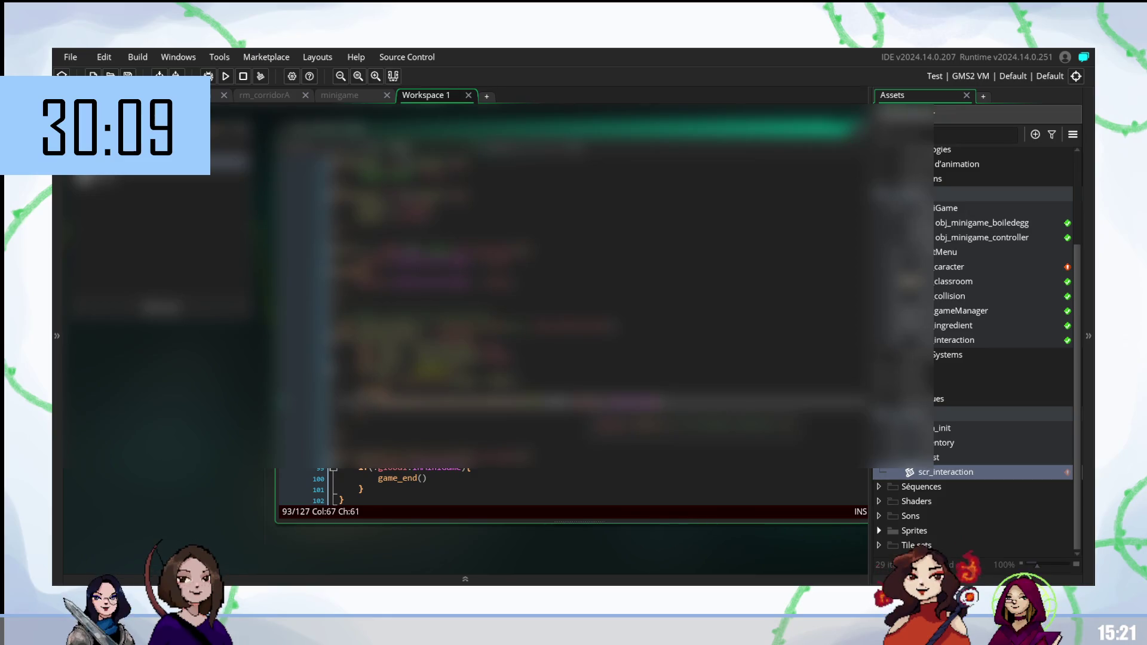
Step: Inside the E key block, add an indented scr_interaction call with the value true
key("Return")
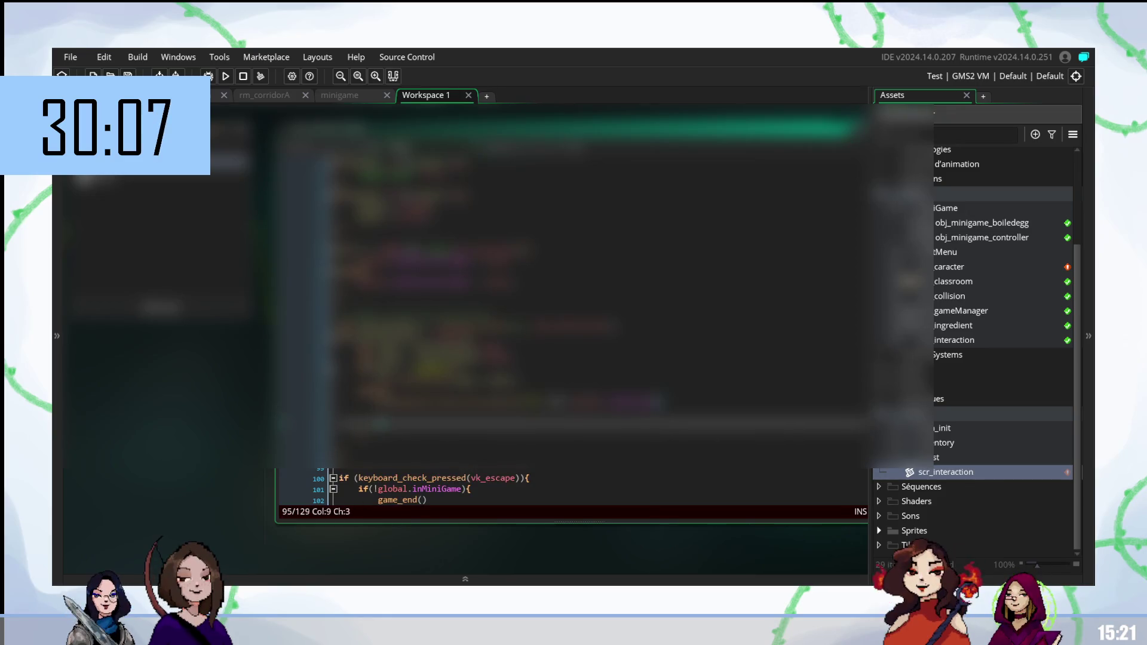
key("Tab")
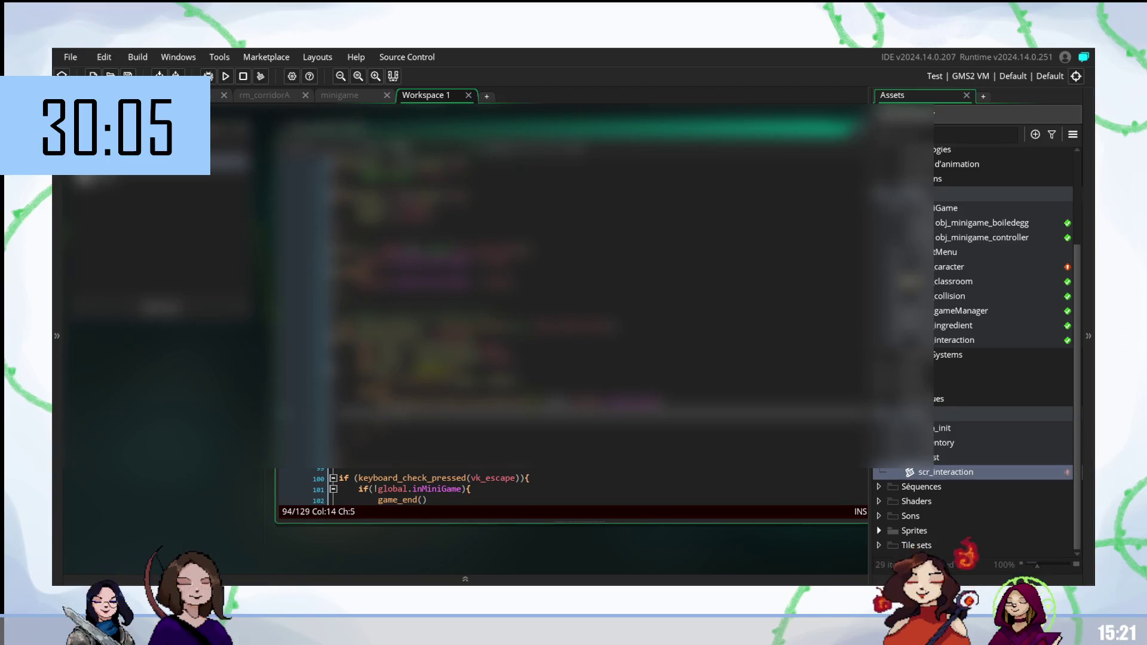
type("load_game(")
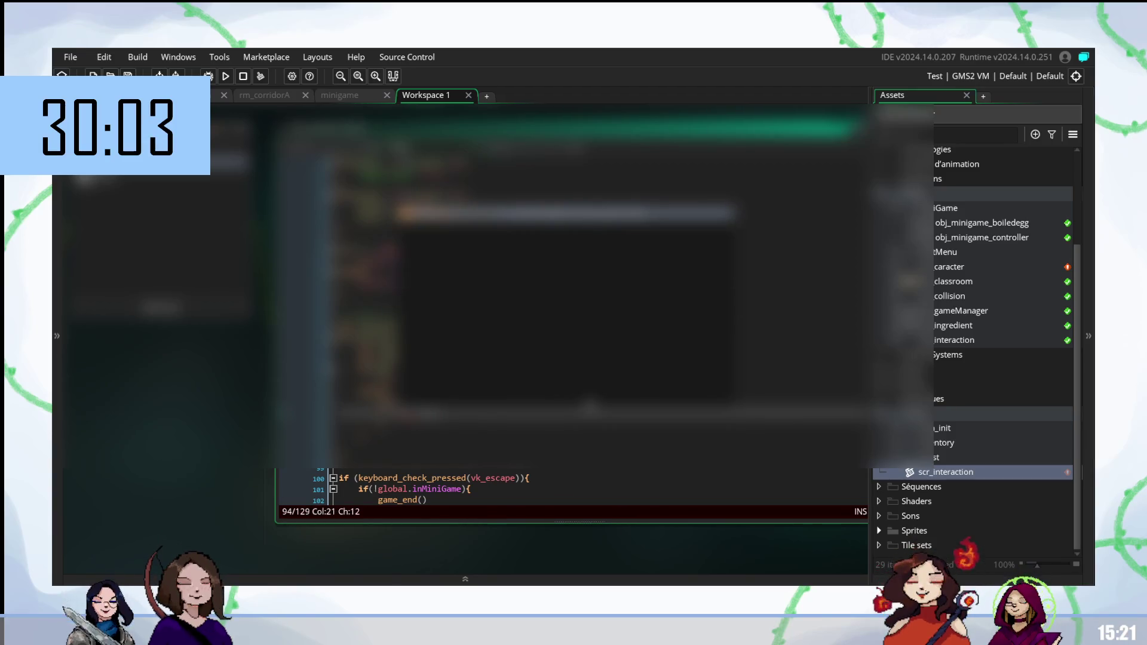
key("Return")
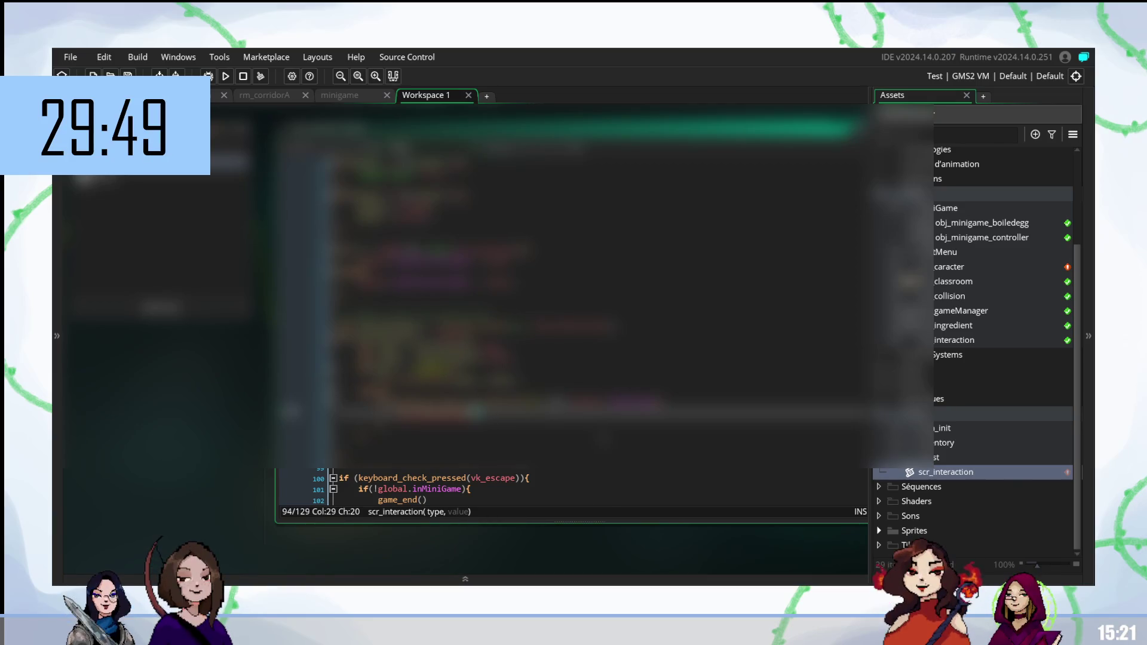
type(", value")
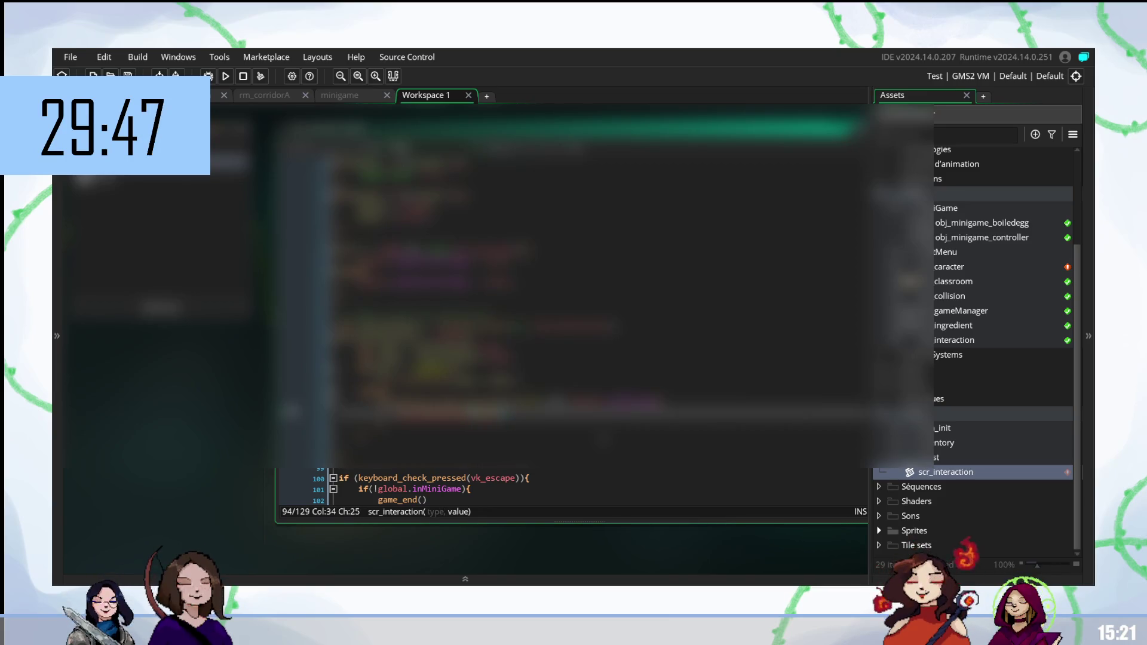
type("true)")
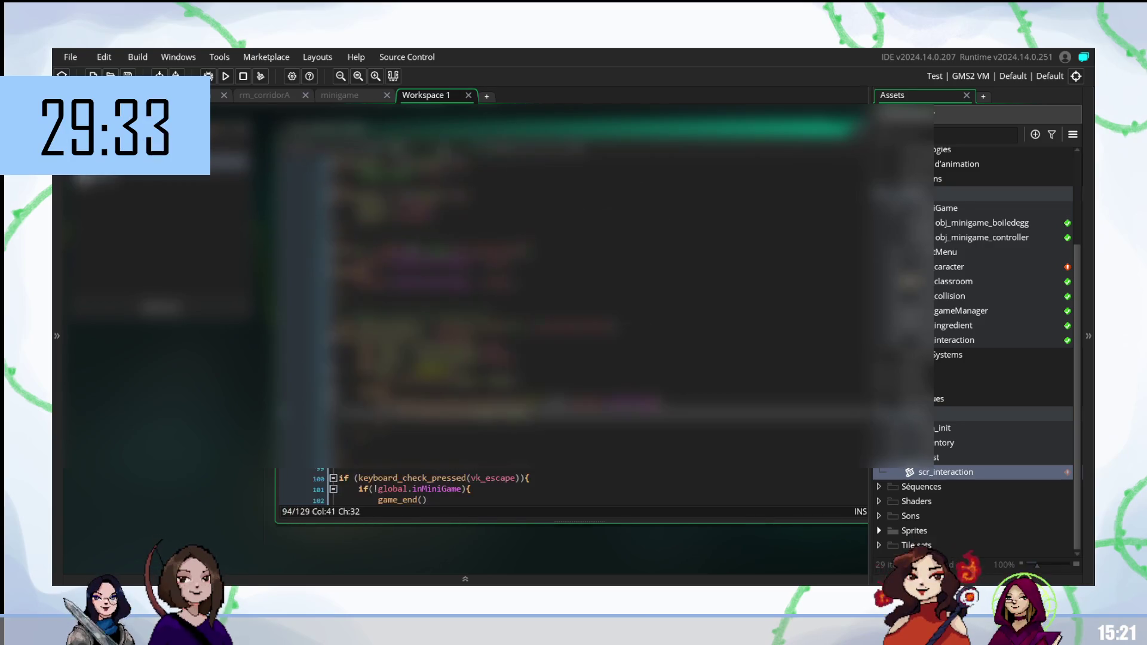
left_click(323, 98)
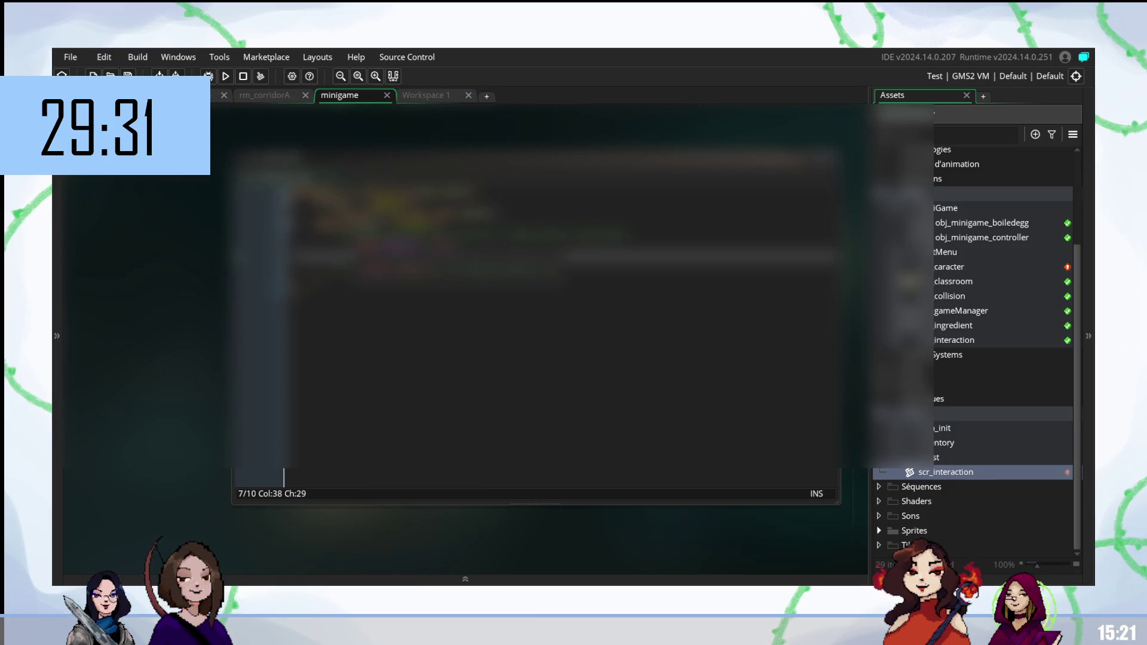
Step: Delete the redundant lines after line 4 of the minigame code, leaving 8 lines
left_click(496, 224)
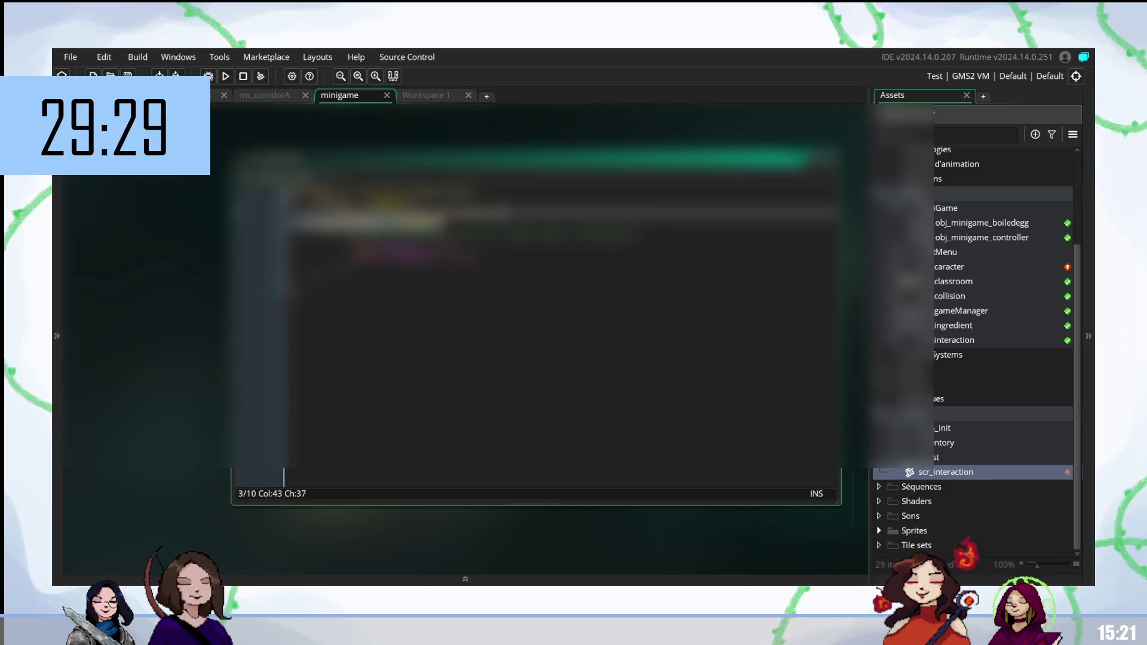
left_click(624, 233)
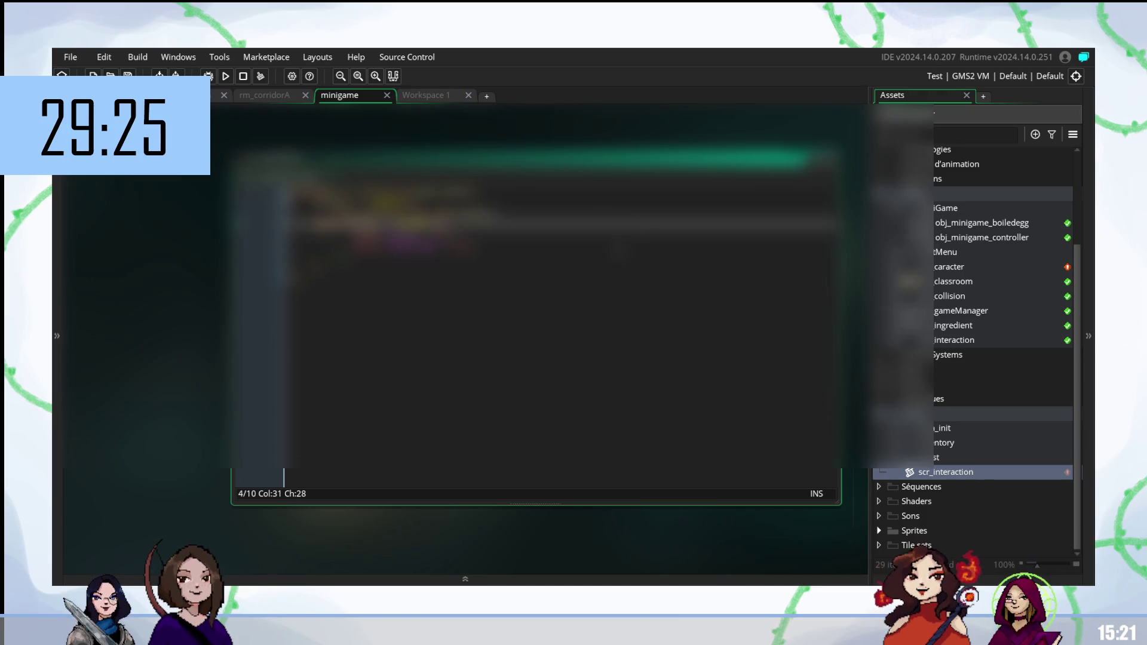
key("Down")
key("Down")
key("Down")
key("BackSpace")
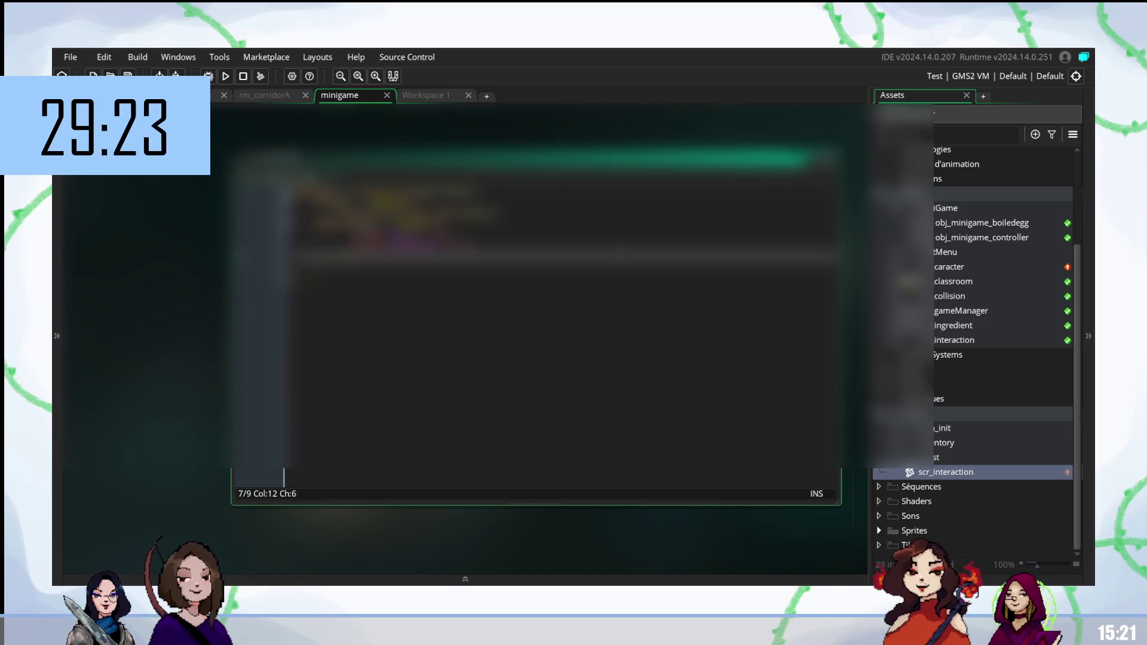
key("BackSpace")
key("ctrl+z")
key("BackSpace")
key("Down")
key("Up")
key("Home")
key("Home")
key("Left")
key("Left")
key("Up")
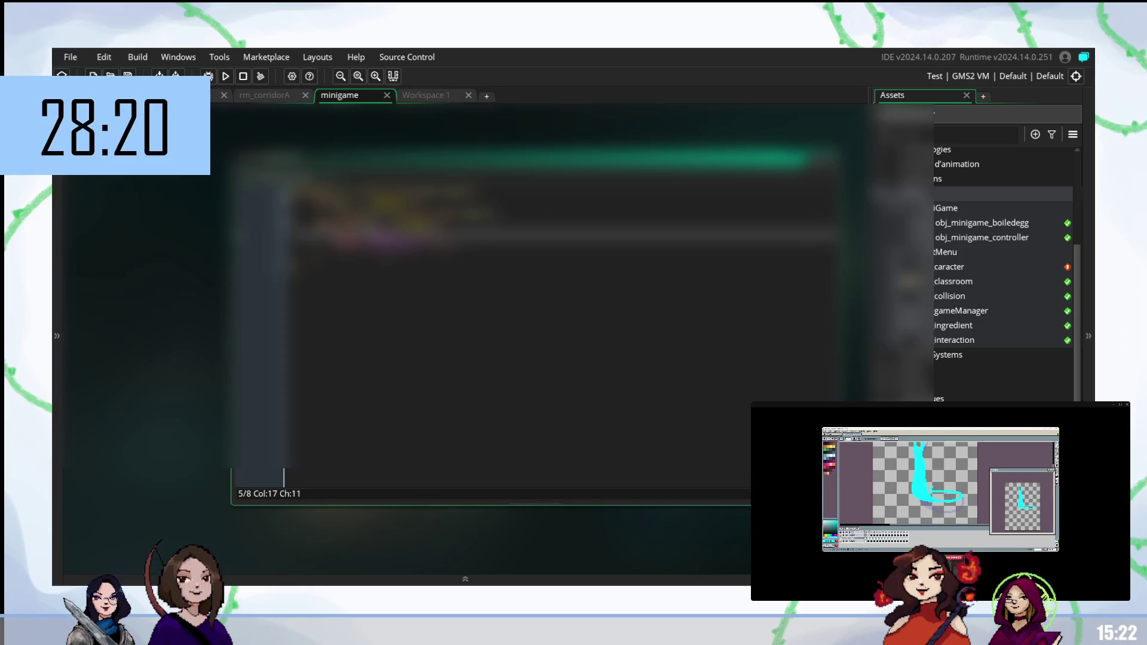
left_click(317, 257)
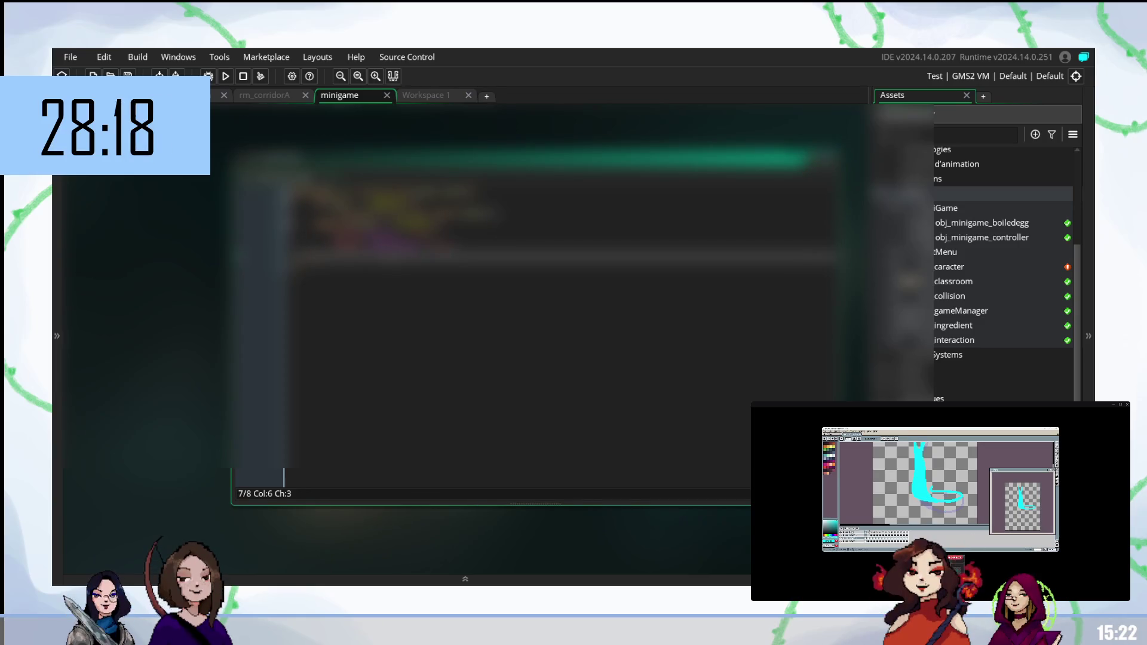
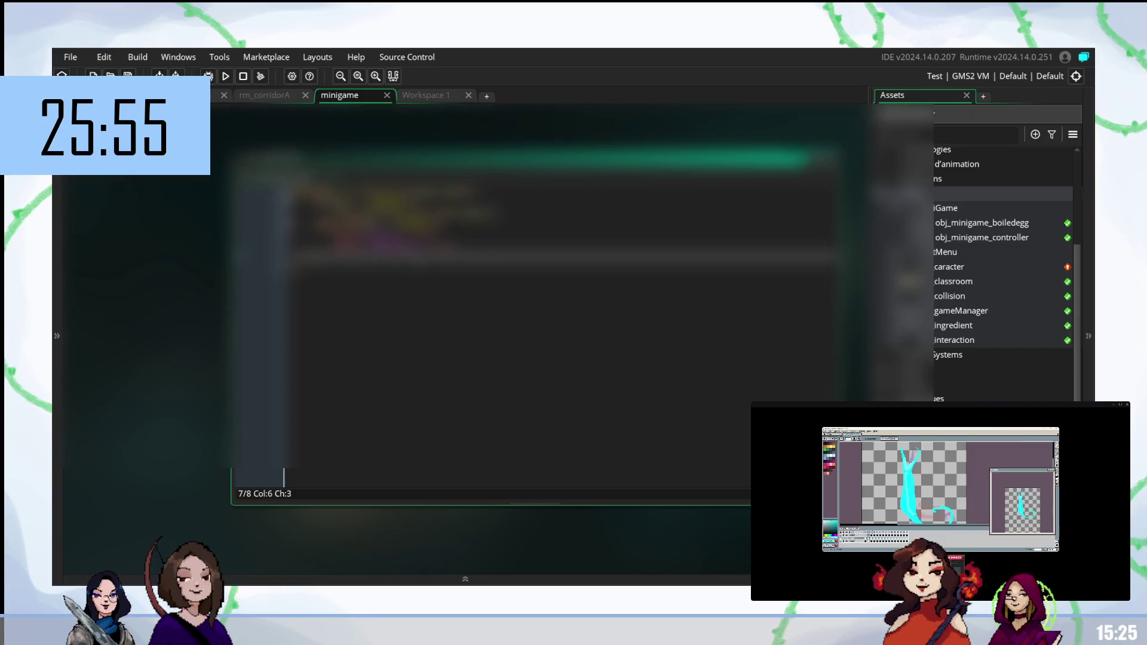
Step: Change the line-91 scr_interaction call to pass "minigame" and obj_minigame_controller as arguments
left_click(420, 97)
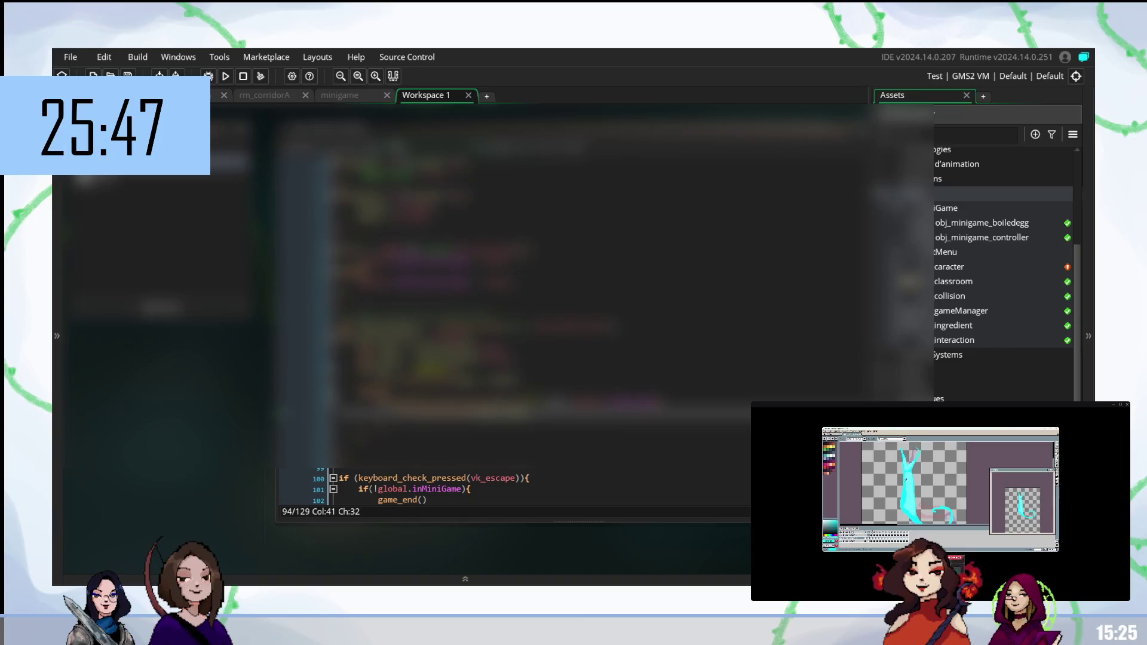
left_click(510, 382)
type("global.minigam")
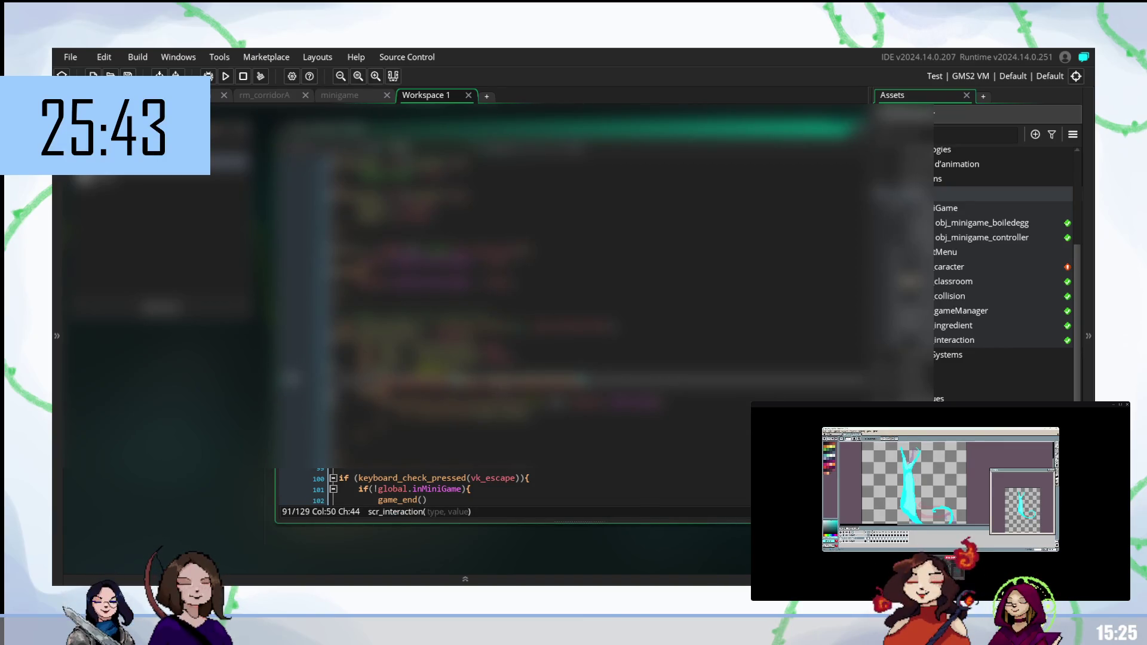
left_click(462, 379)
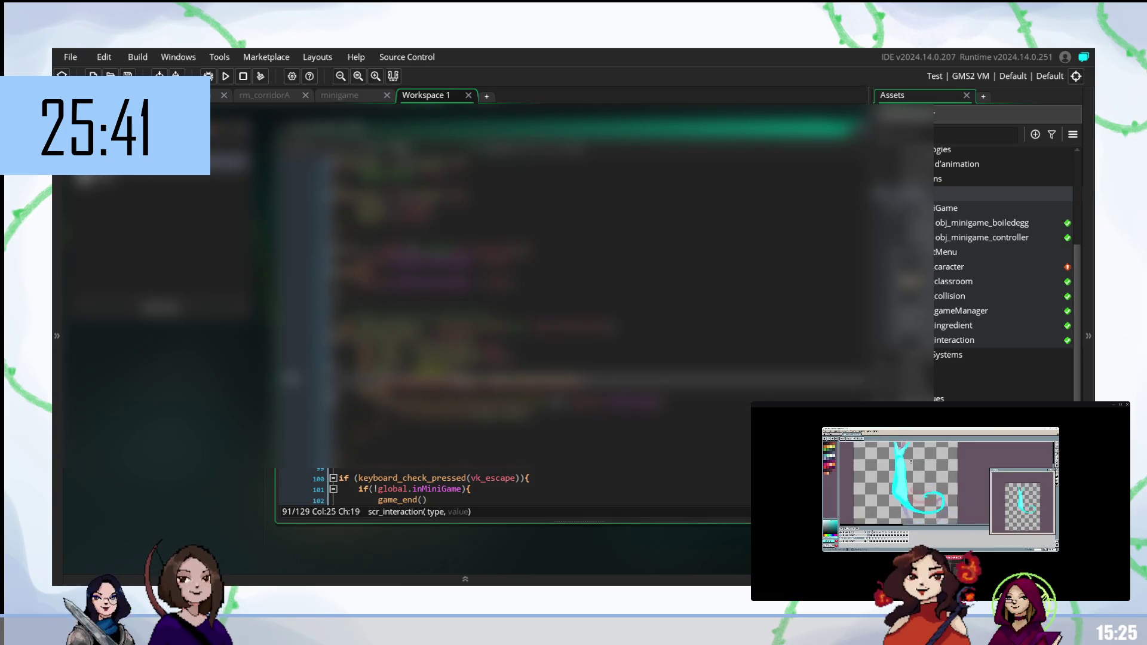
left_click(481, 379)
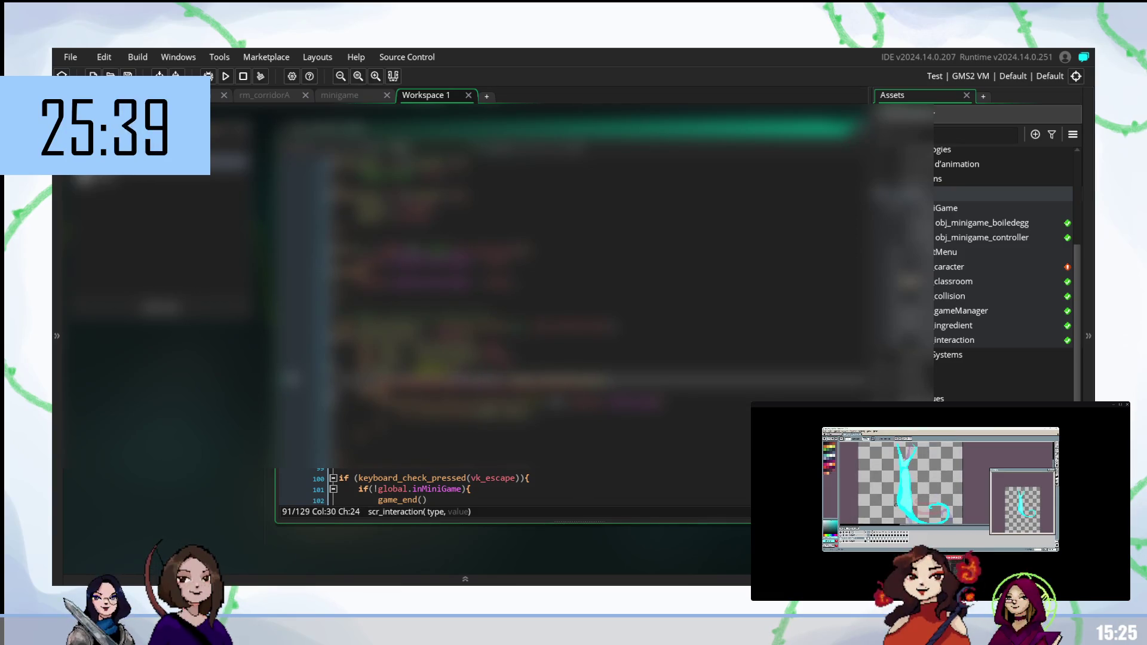
type("minigame")
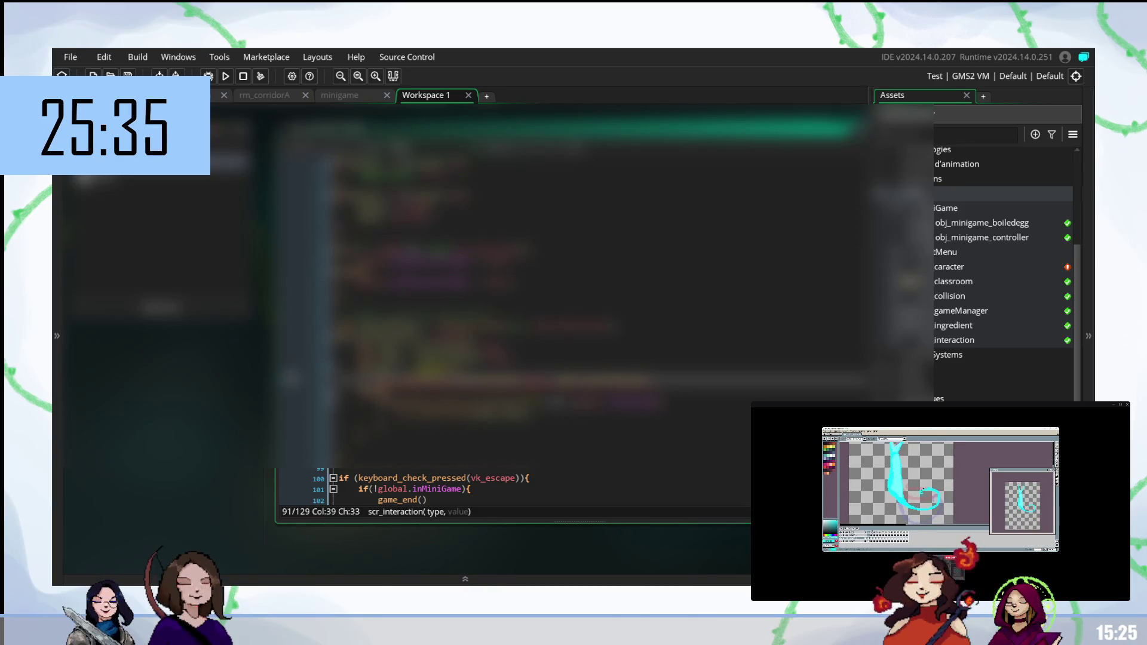
type("\", obj_miniga")
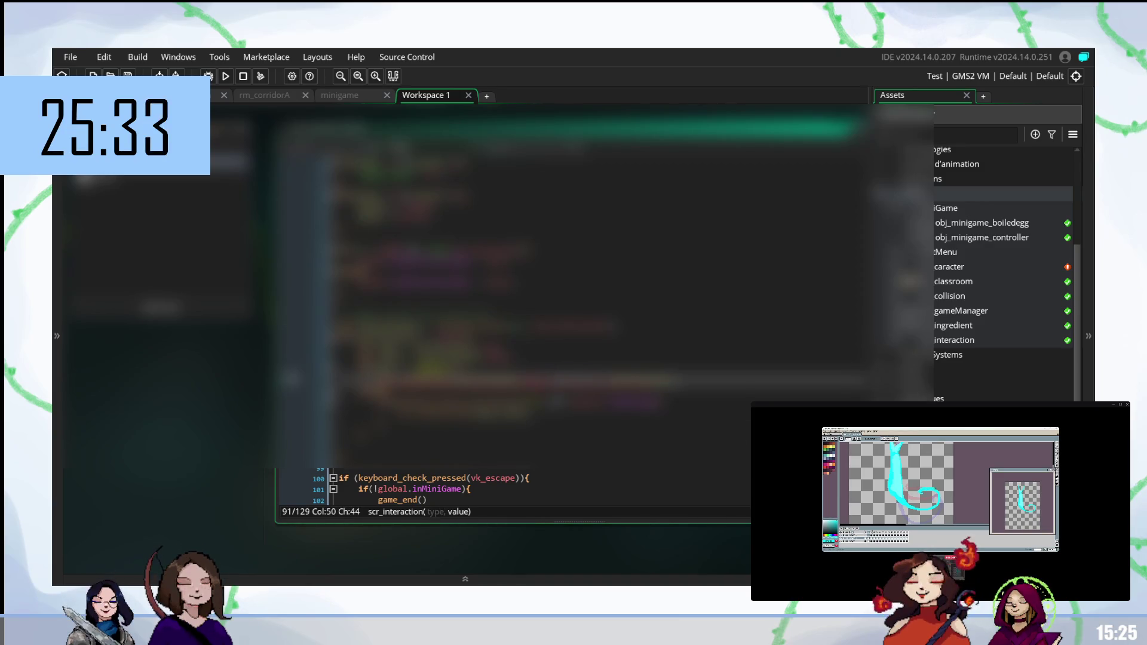
type("me_contr")
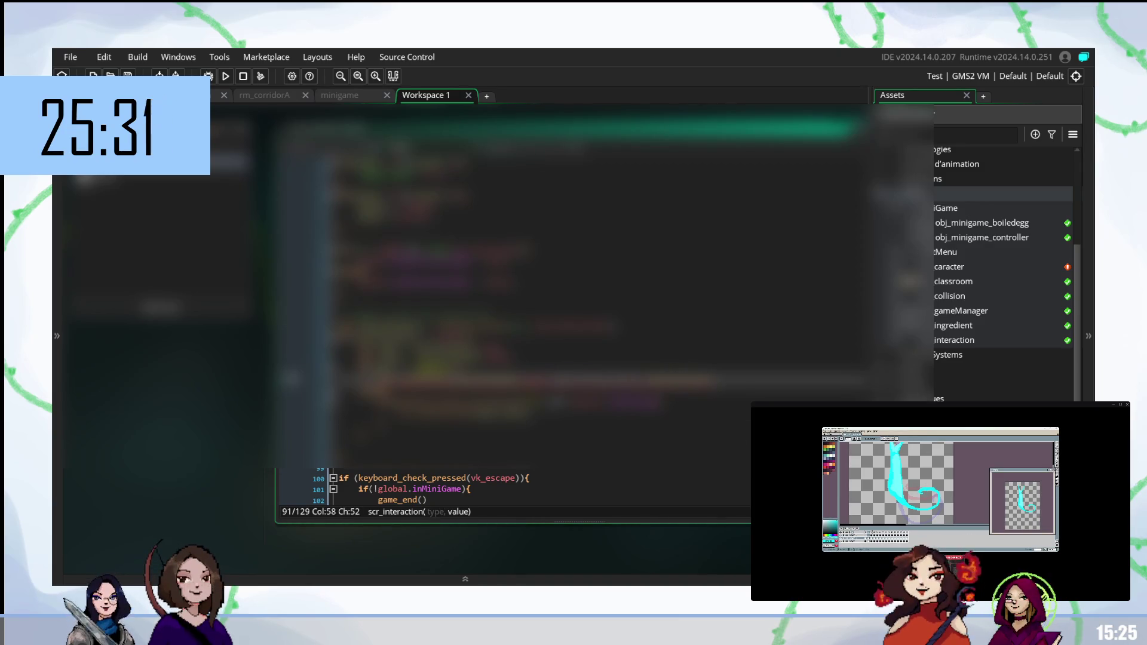
key("Up")
key("Up")
key("Up")
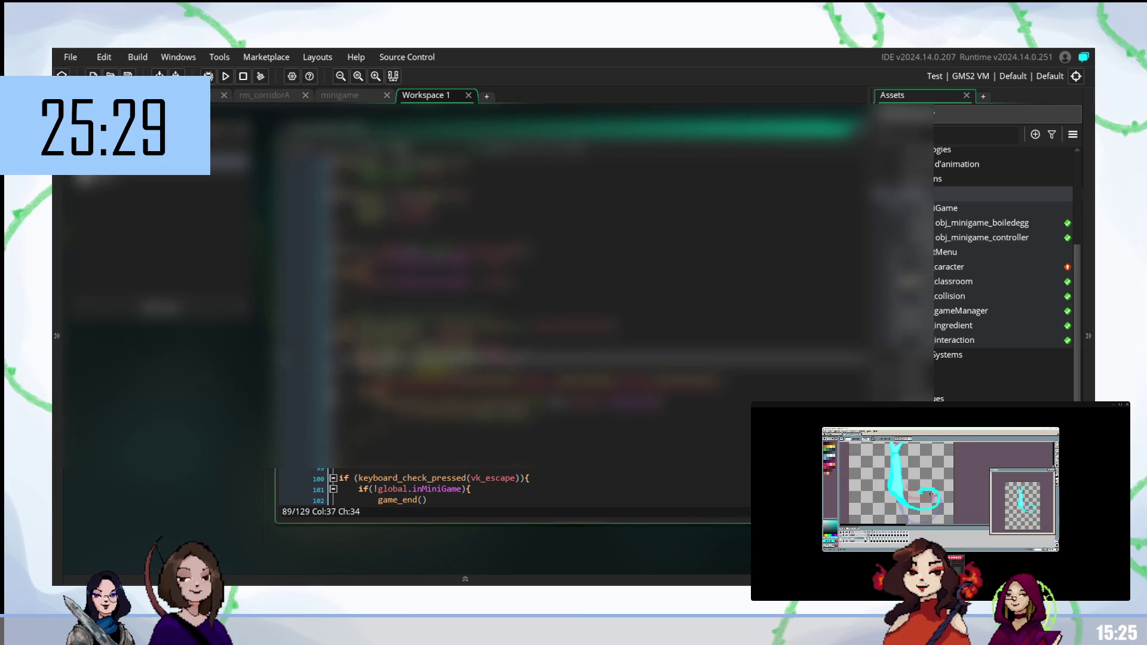
scroll(514, 299, "down", 1)
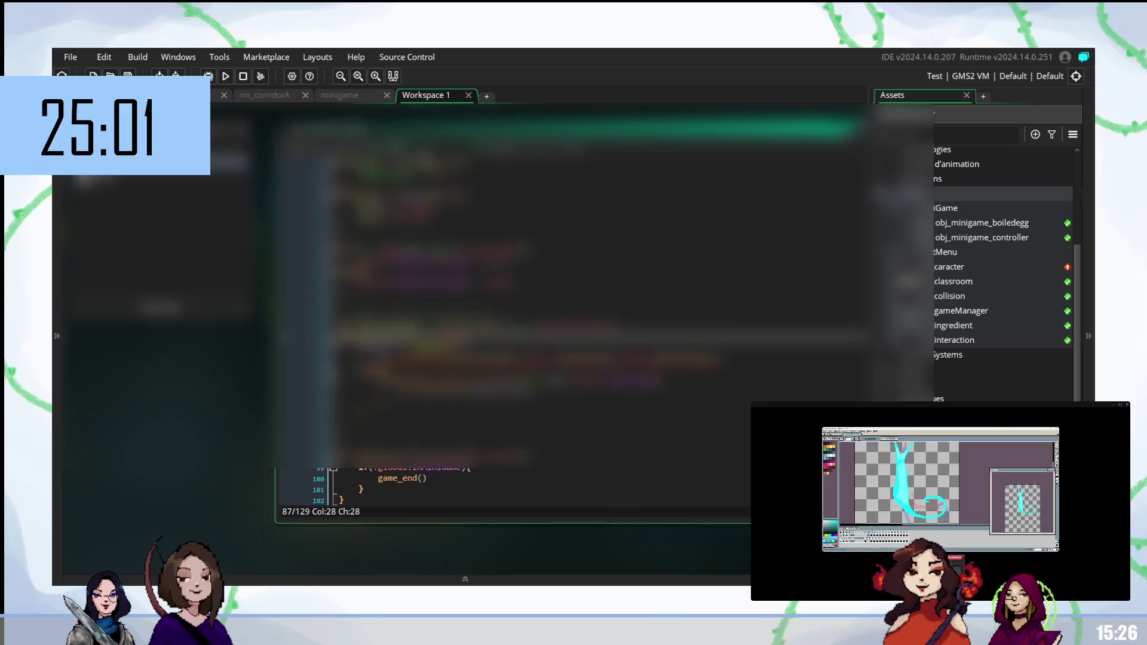
left_click(339, 95)
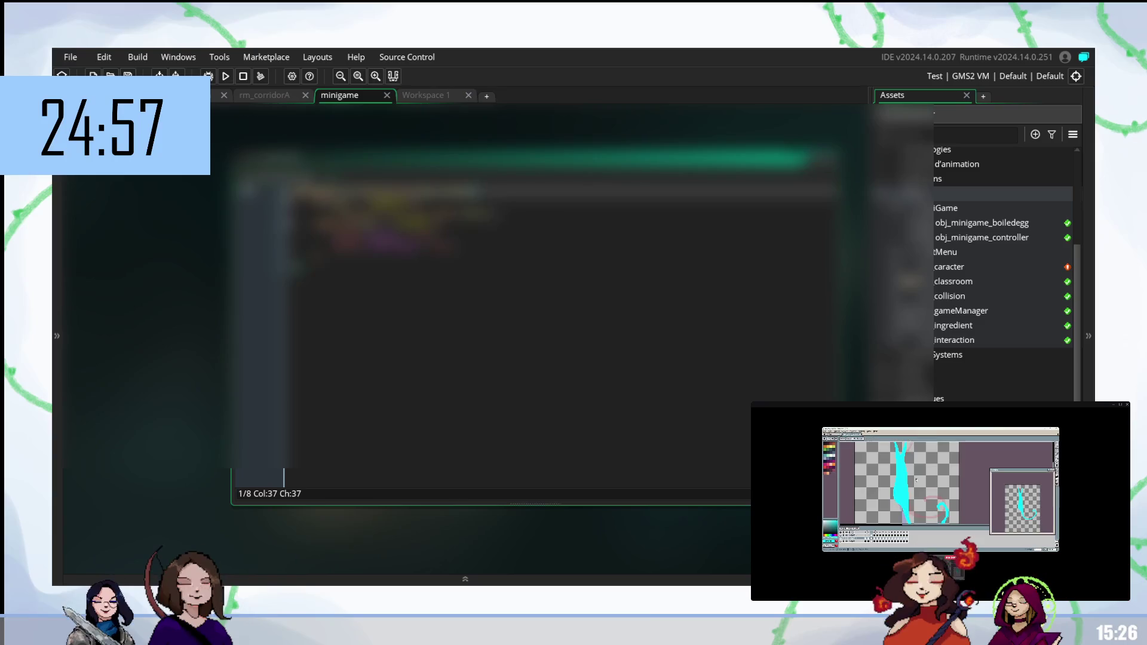
Step: Check the type, value and inst parameters of the scr_interaction definition in the minigame script
left_click(514, 159)
left_click(439, 158)
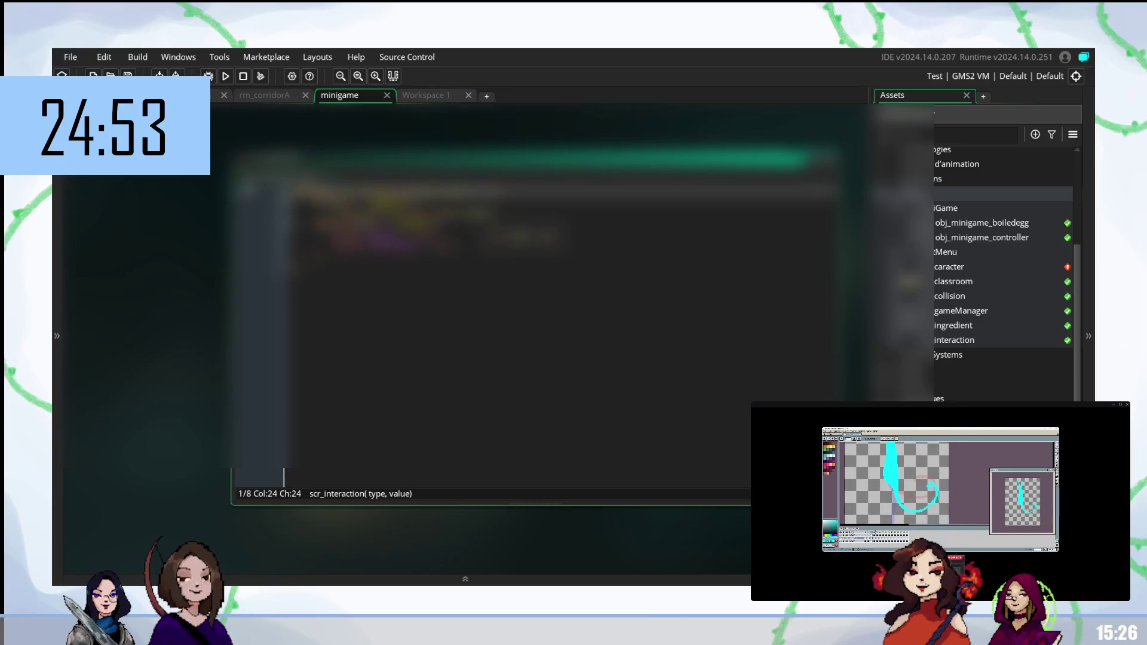
left_click(426, 95)
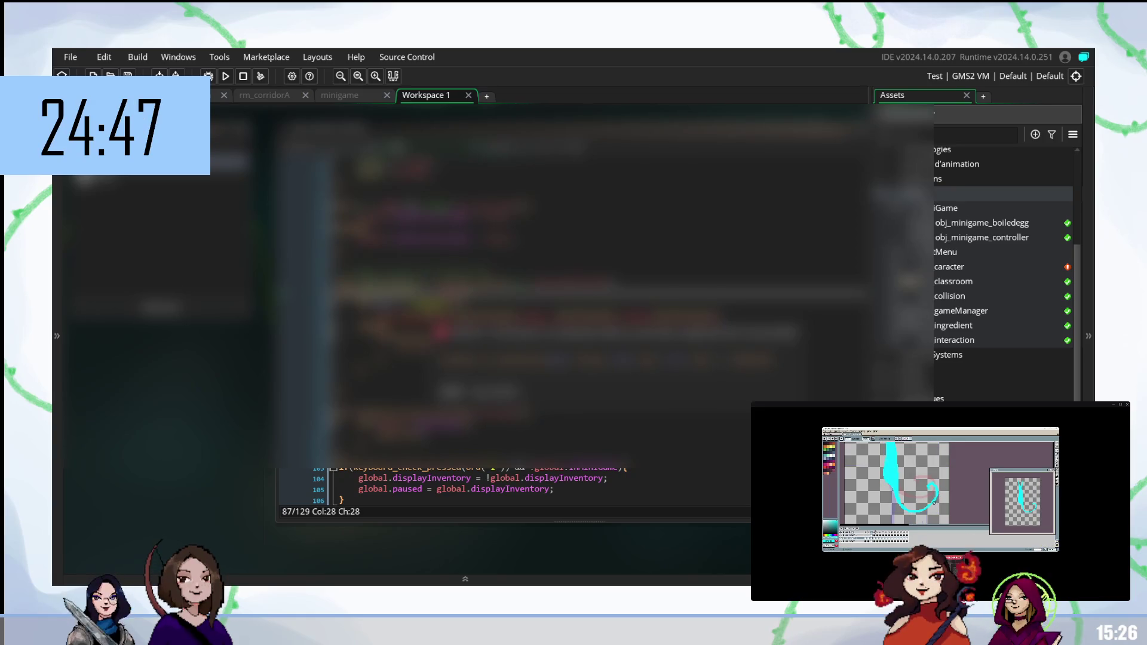
key("ctrl+Tab")
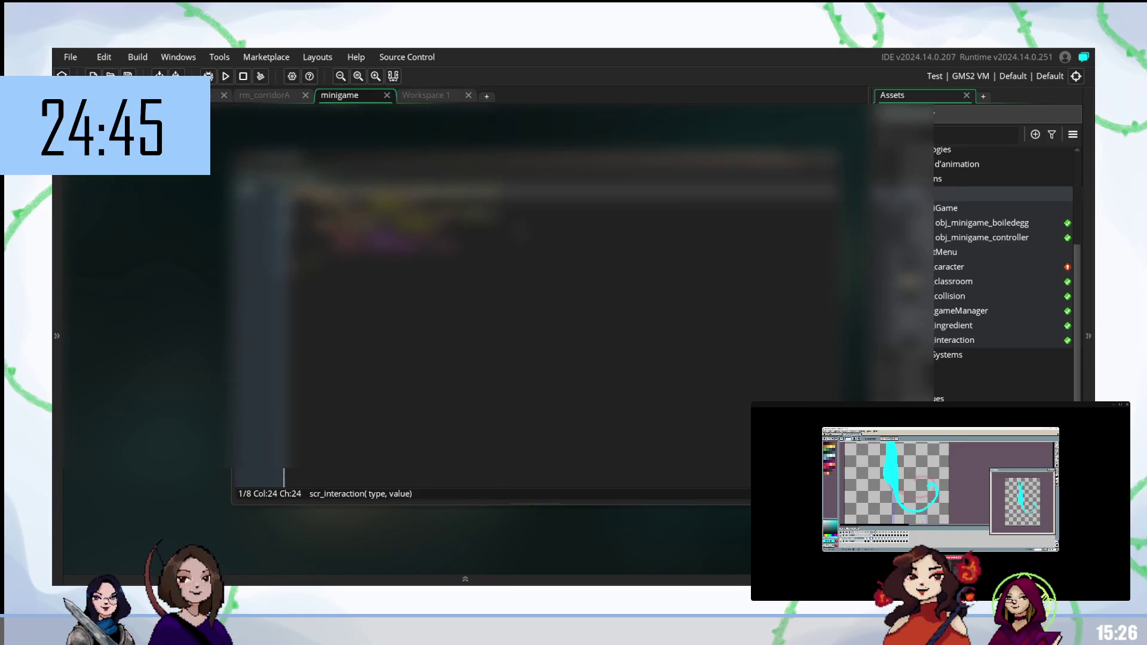
left_click(472, 225)
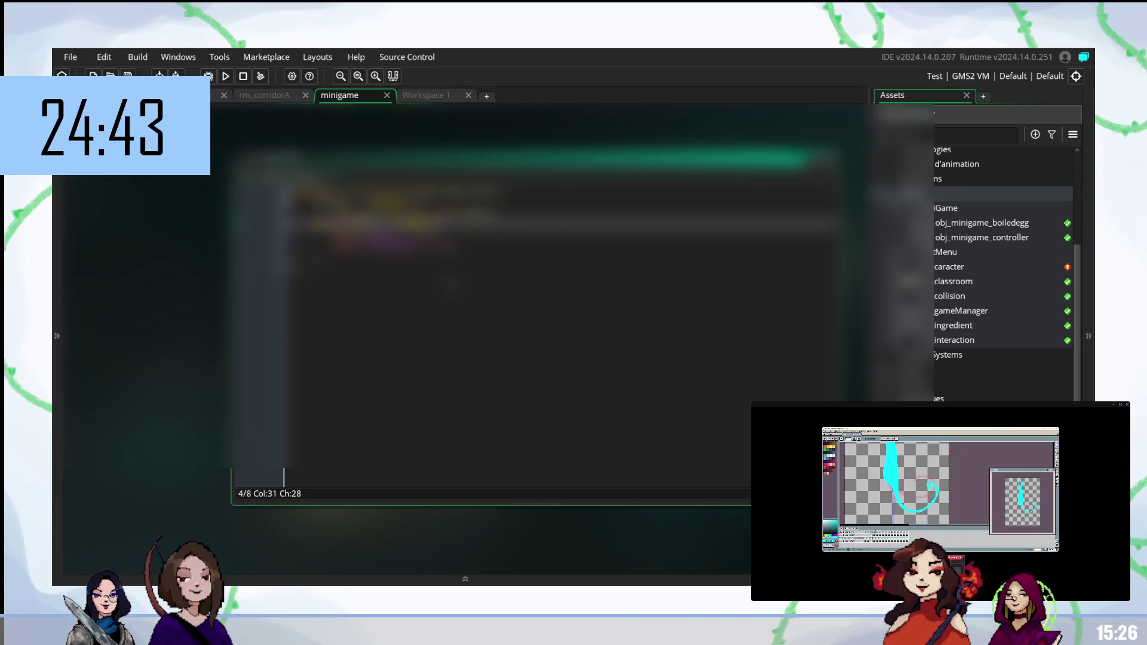
left_click(424, 95)
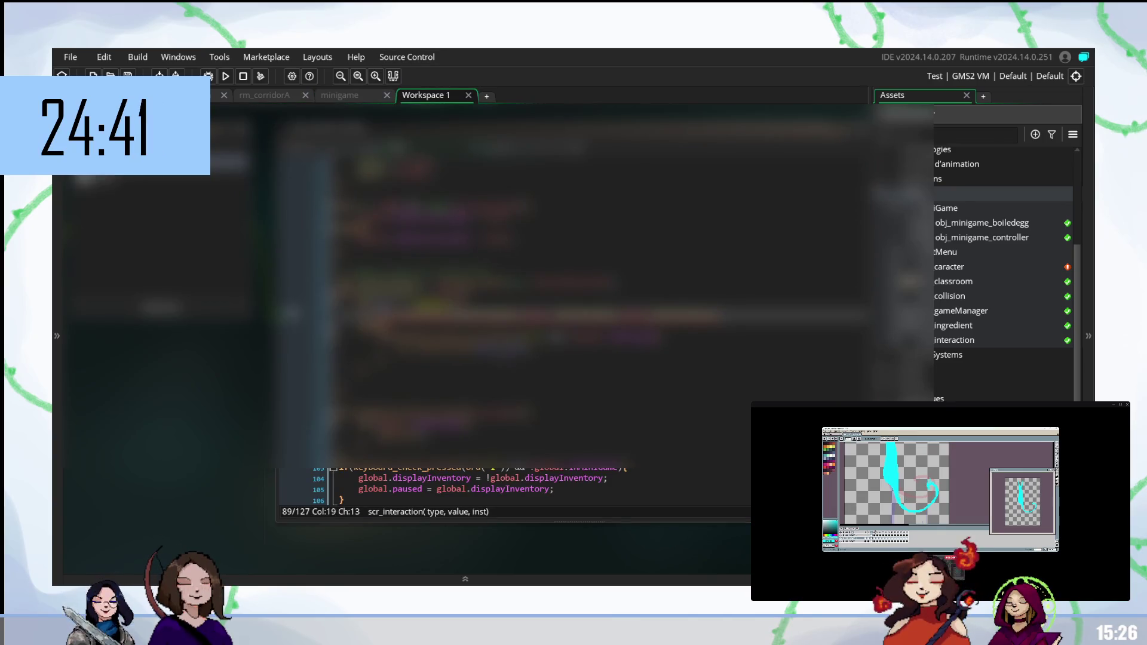
Step: Rewrite line 92 as scr_interaction(global.displayInventory, global.paused, other.id)
left_click(526, 346)
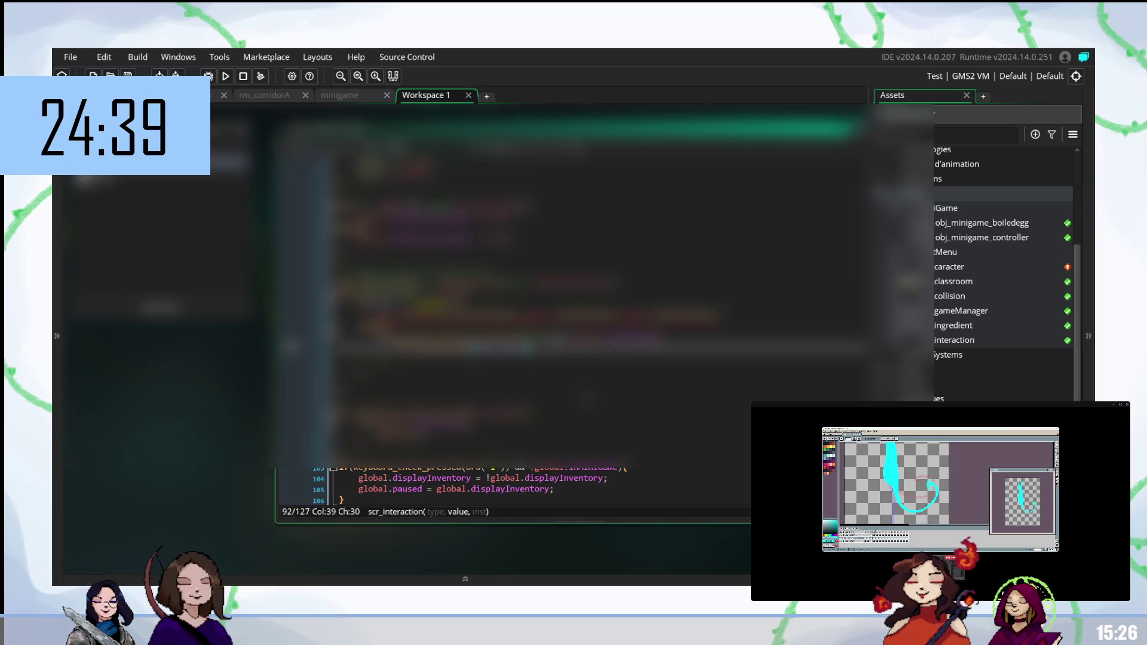
key("Left")
key("Left")
key("Left")
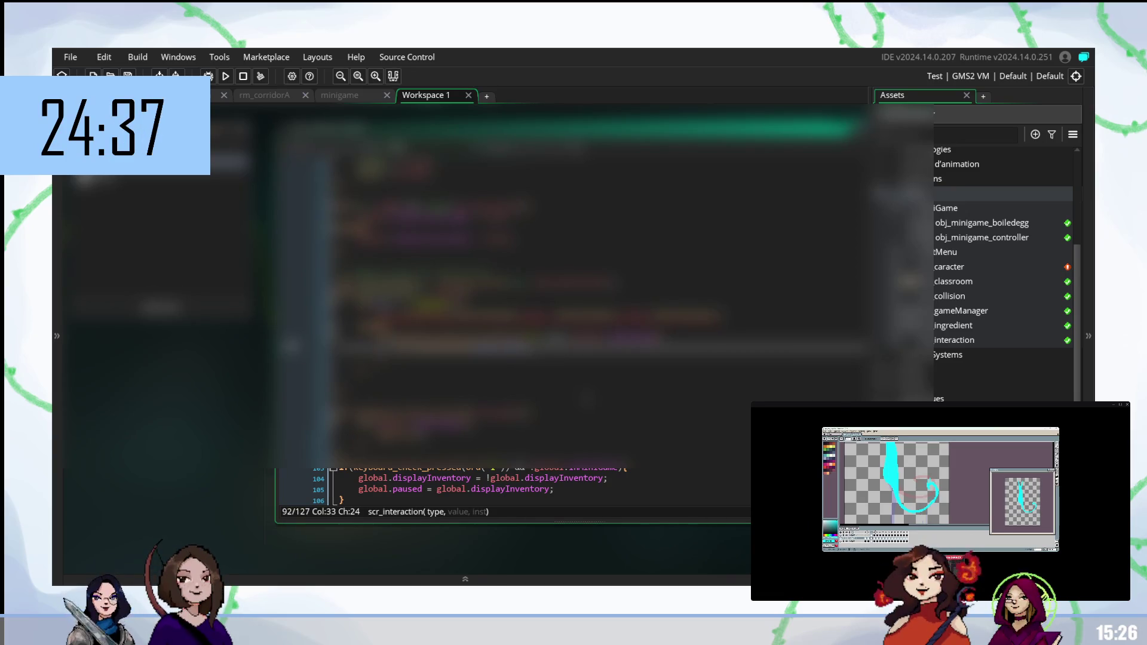
type("global.")
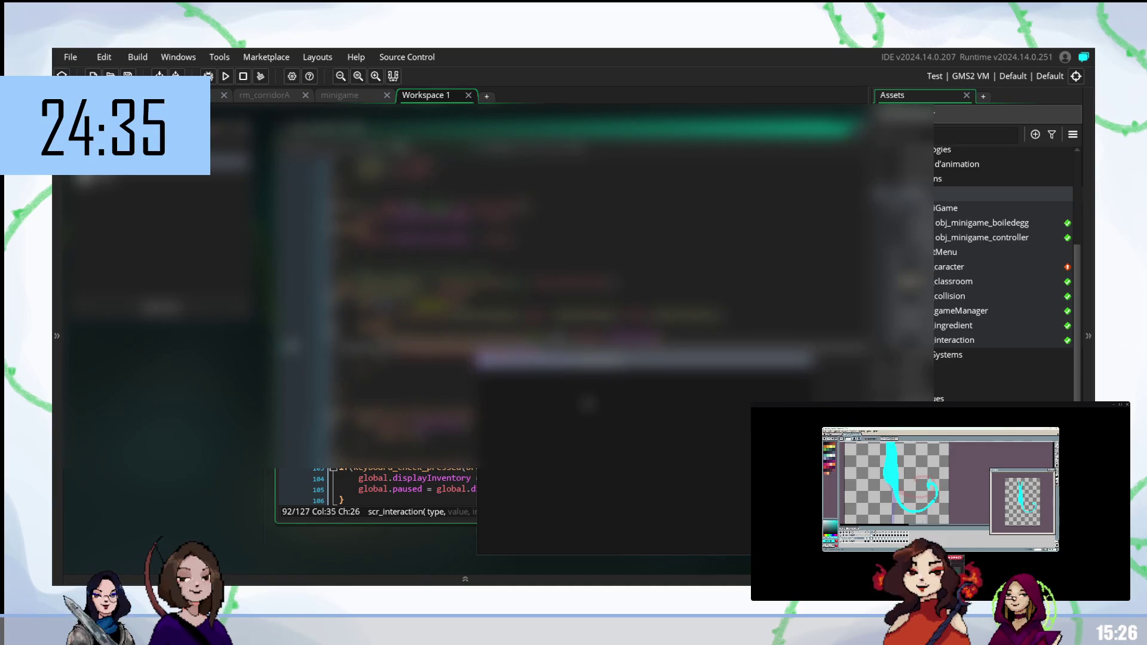
type("displayInventor")
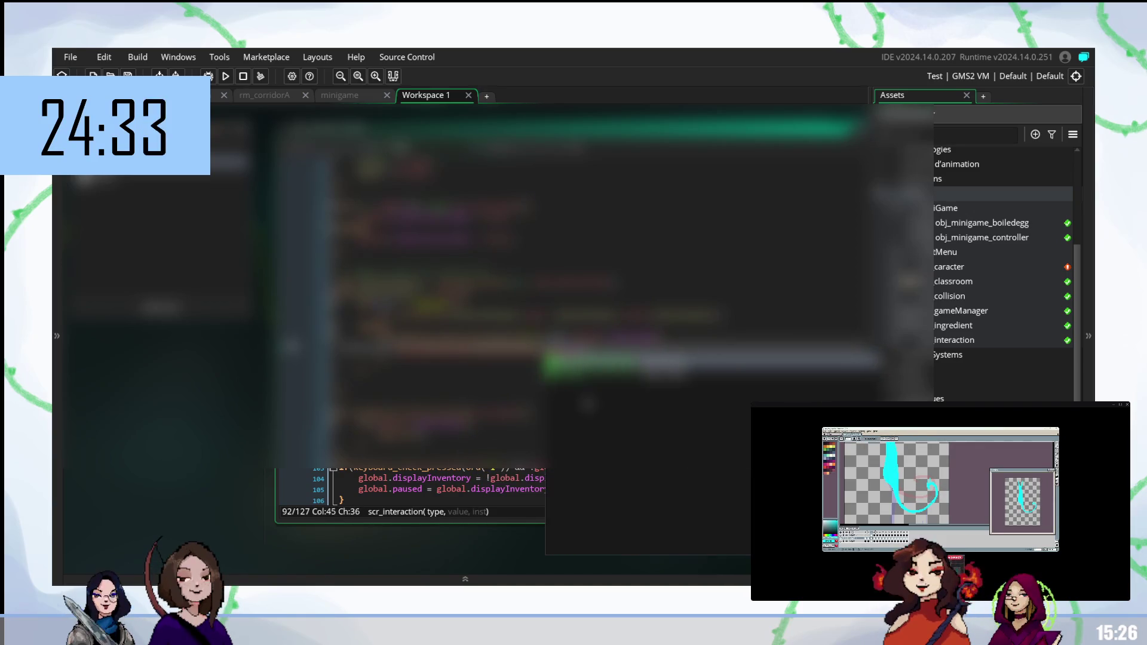
key("Return")
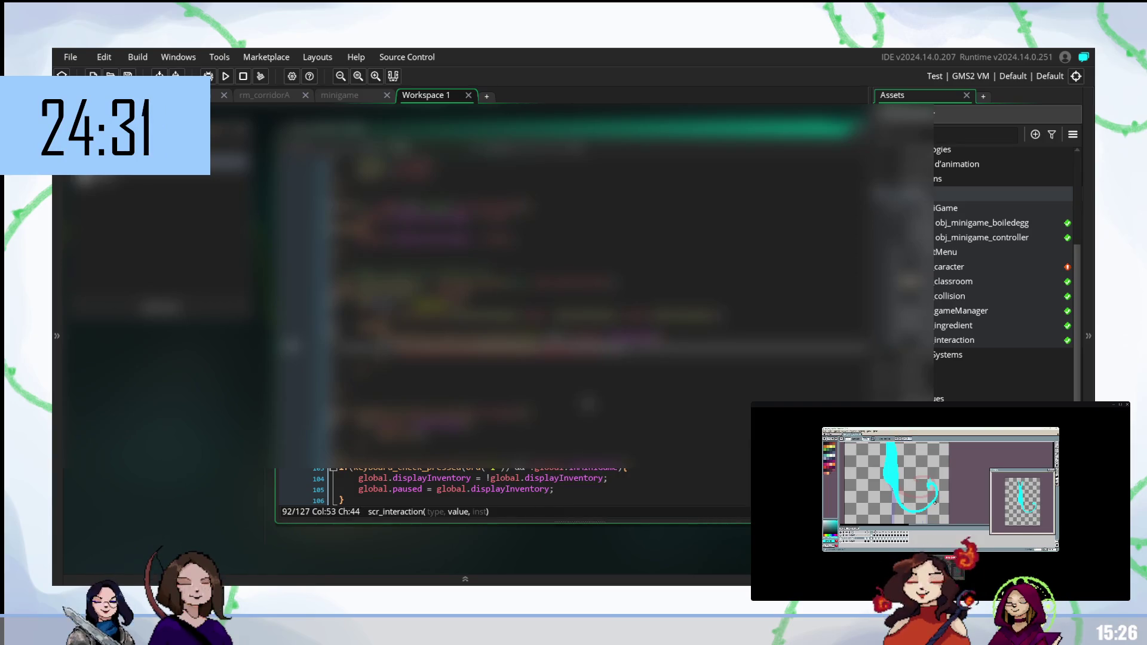
type("global.p")
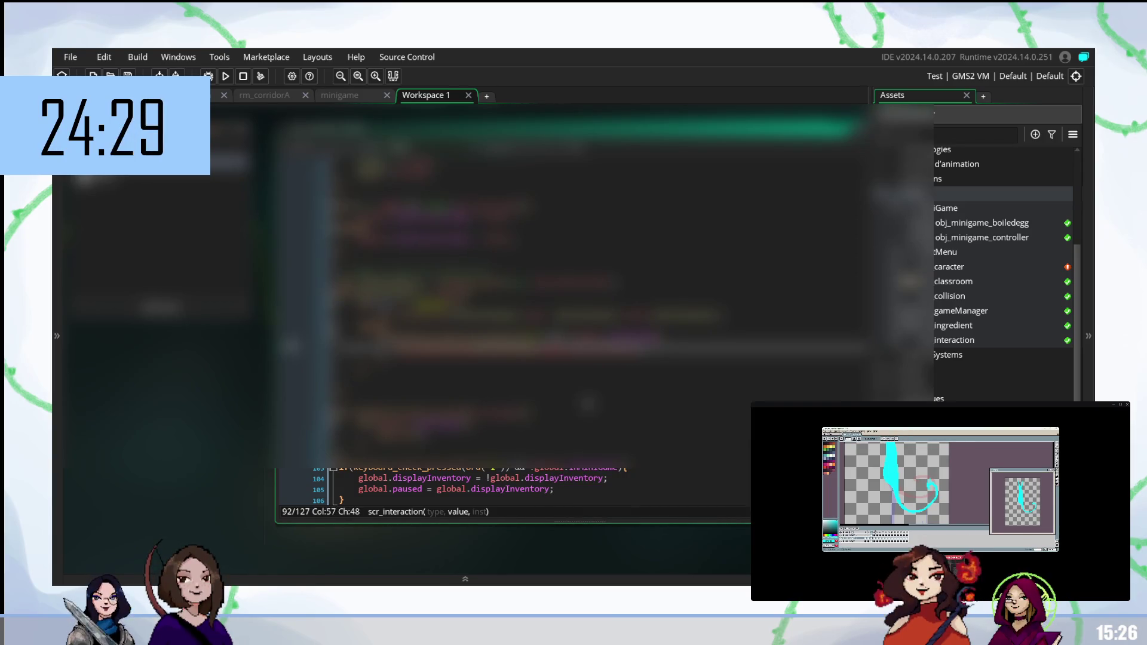
type("a")
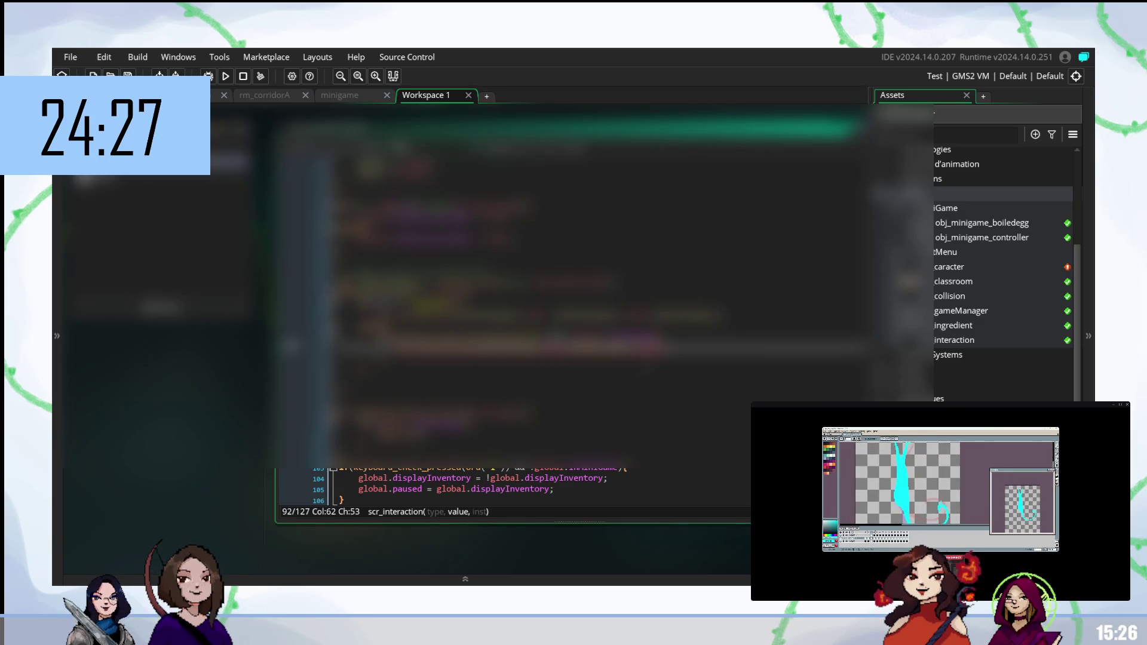
type("used);")
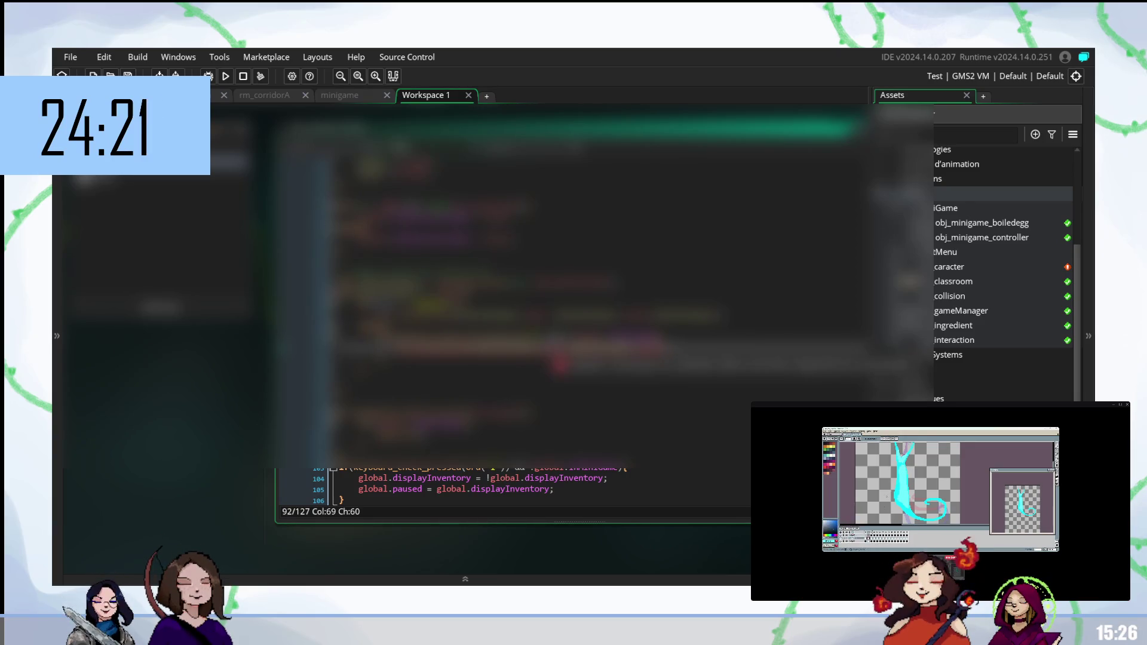
key("BackSpace")
key("BackSpace")
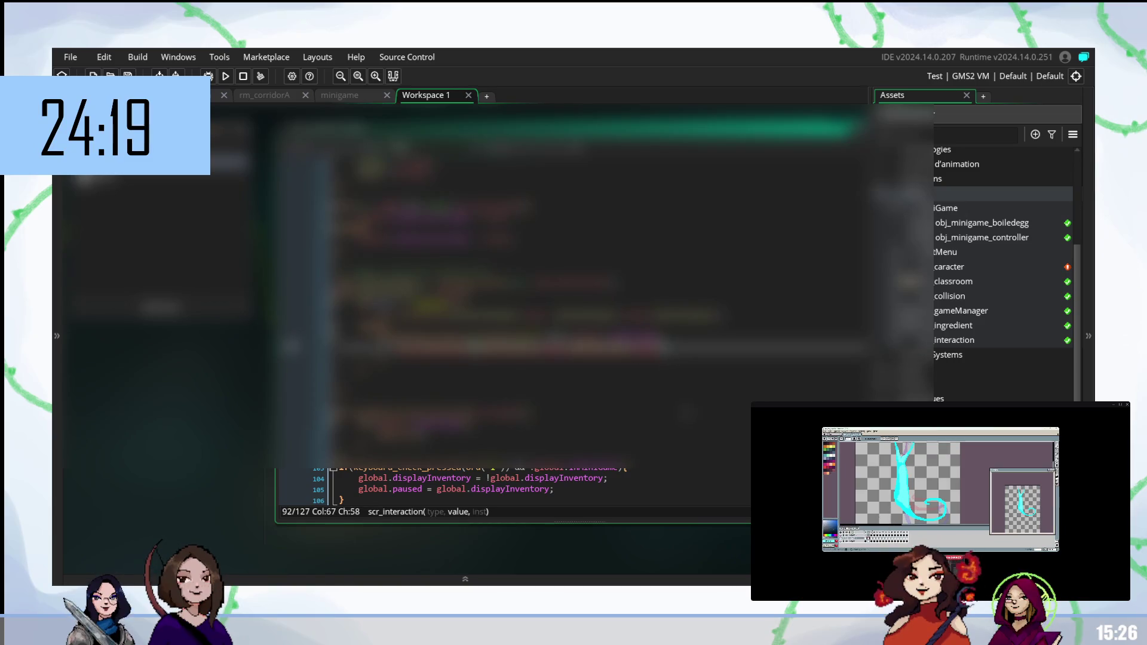
type(", id")
type("other.id")
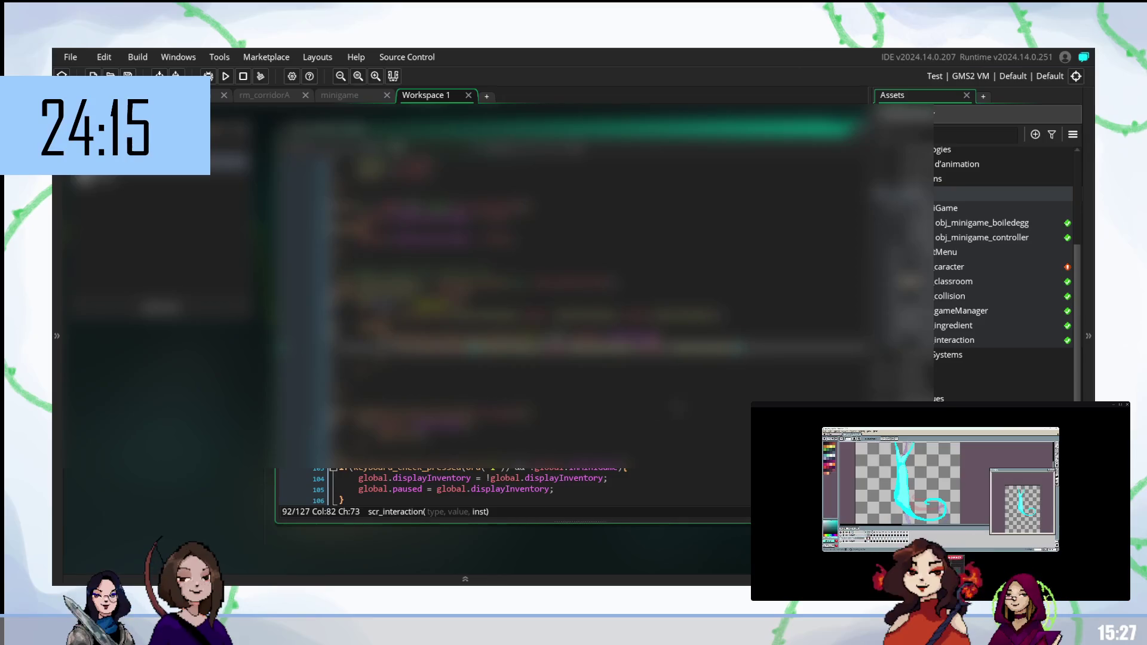
left_click(366, 101)
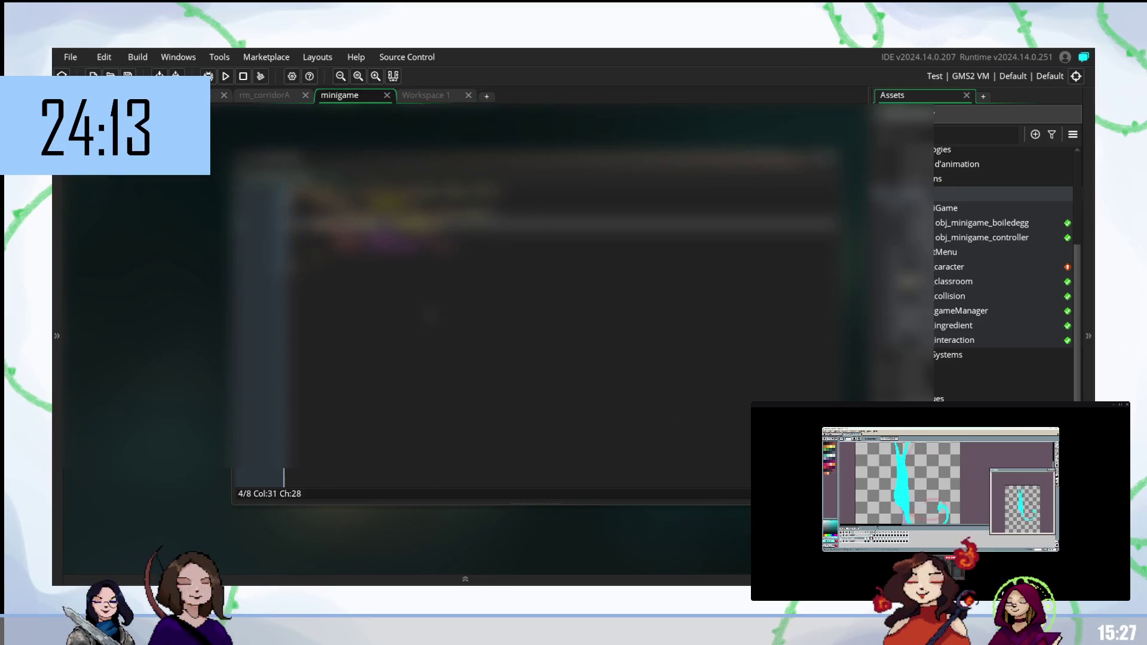
Step: Scroll Workspace 1 to the end, where the obj_minigame_controller creation line is commented out
left_click(432, 94)
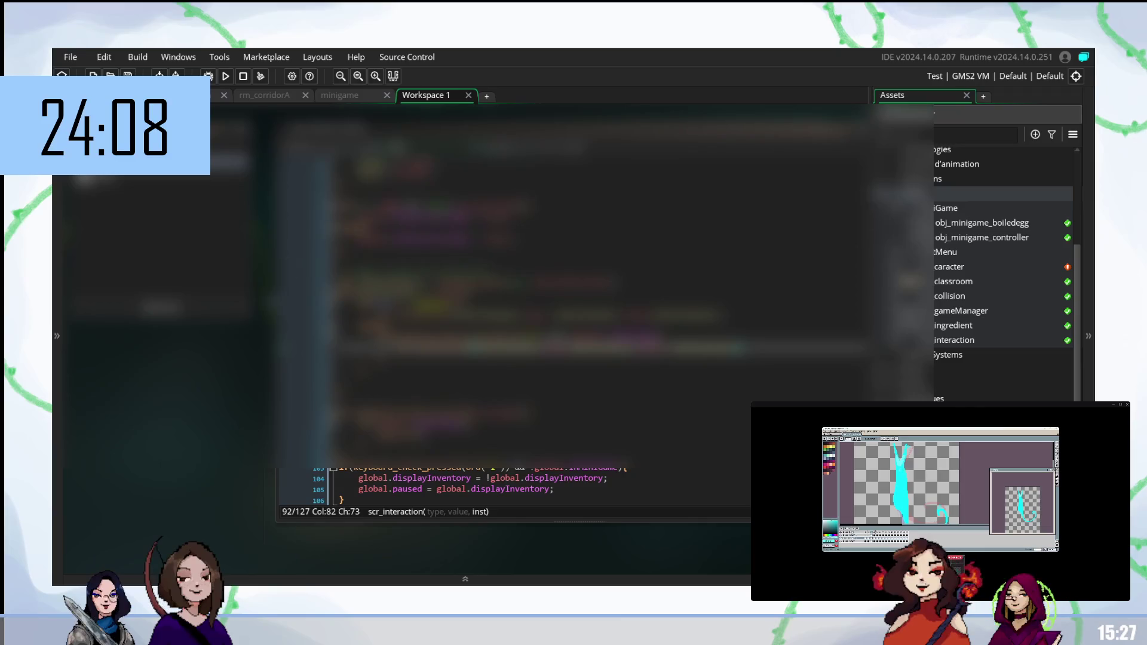
scroll(514, 311, "down", 8)
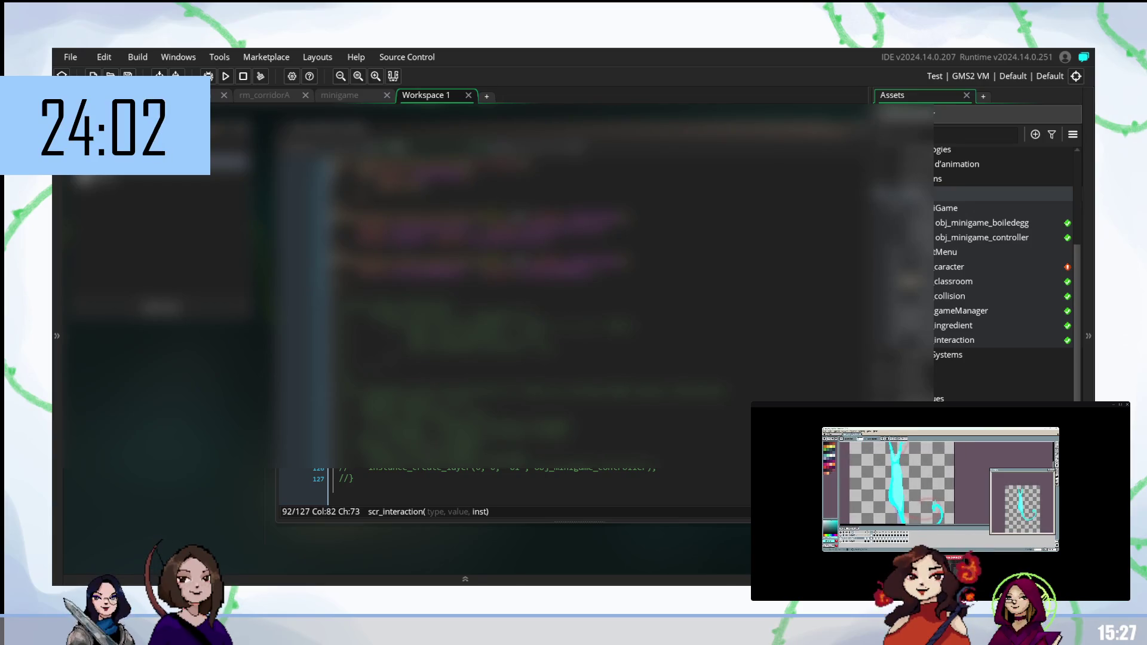
left_click(360, 97)
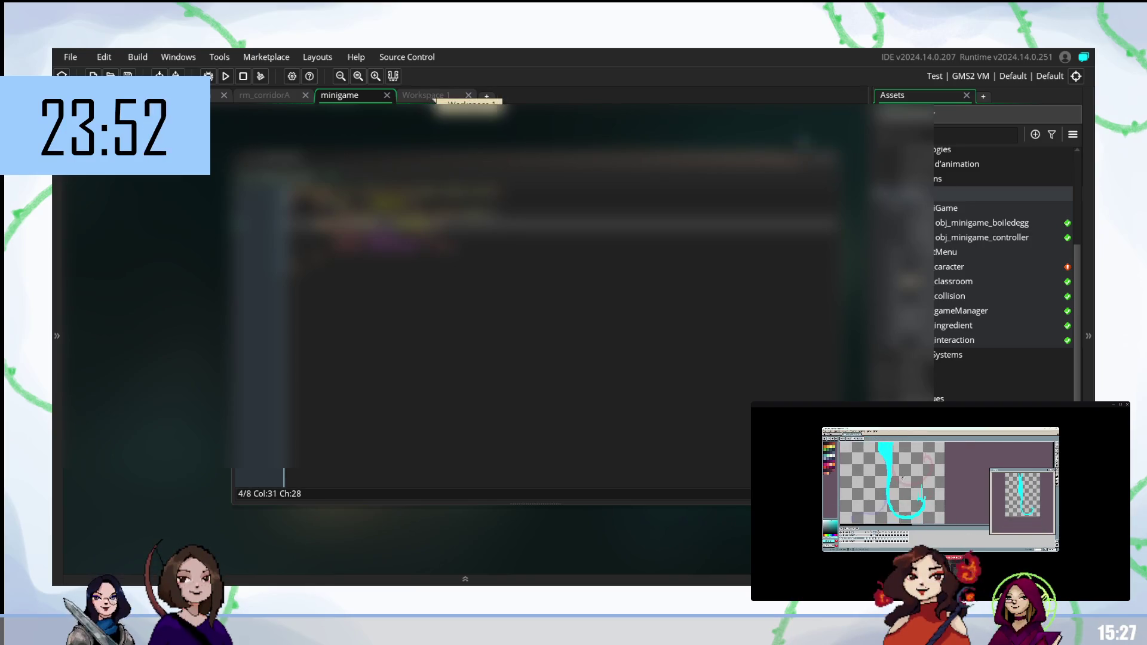
left_click(436, 97)
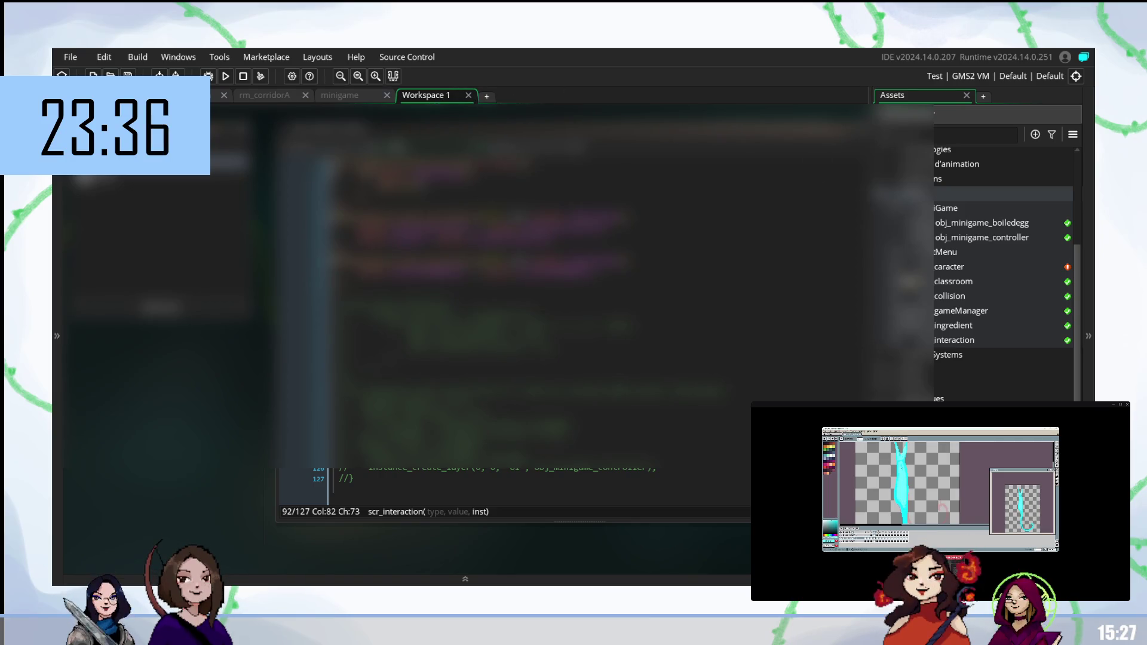
double_click(978, 235)
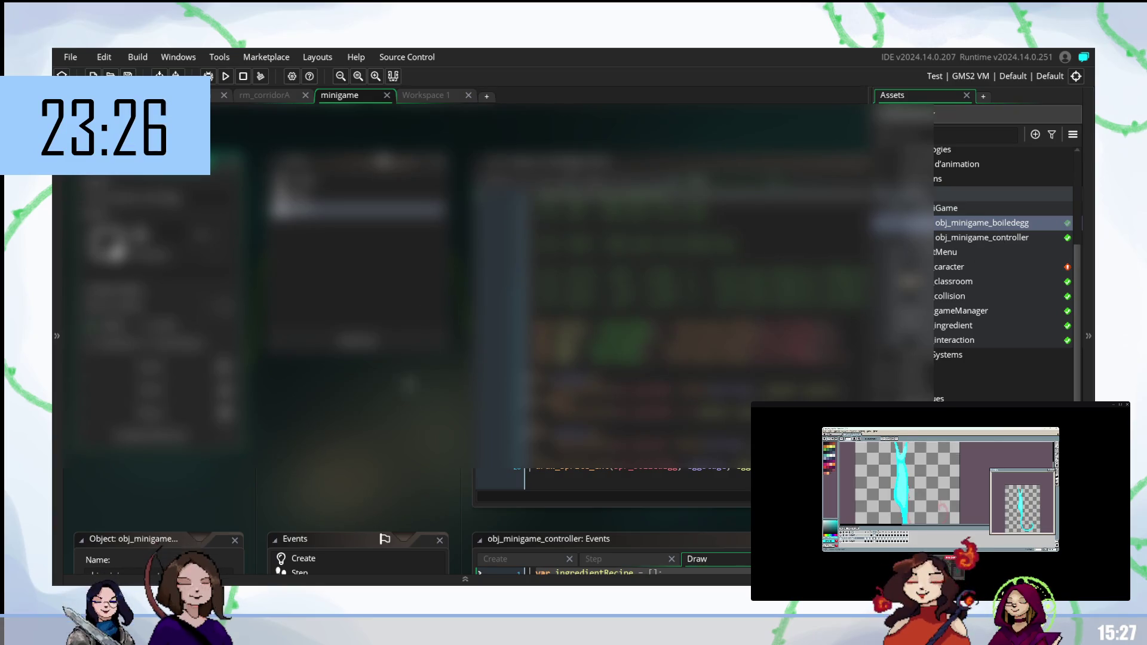
Step: Open obj_minigame_controller from the Asset Browser and scroll its Draw event to lines 39–44
scroll(406, 310, "right", 5)
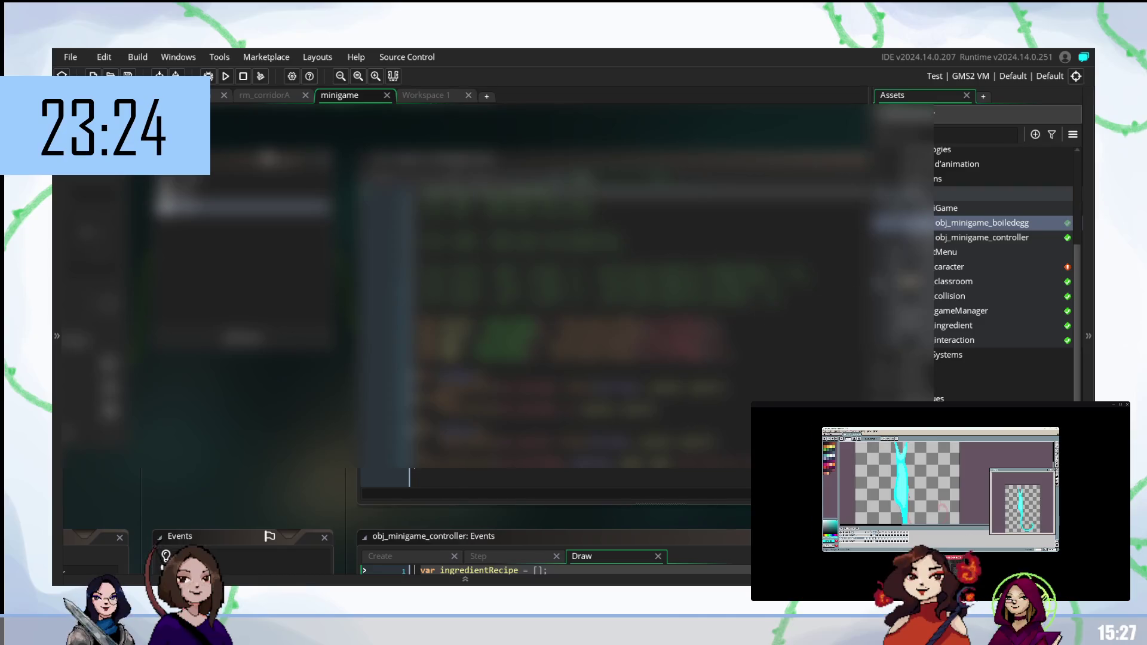
double_click(965, 236)
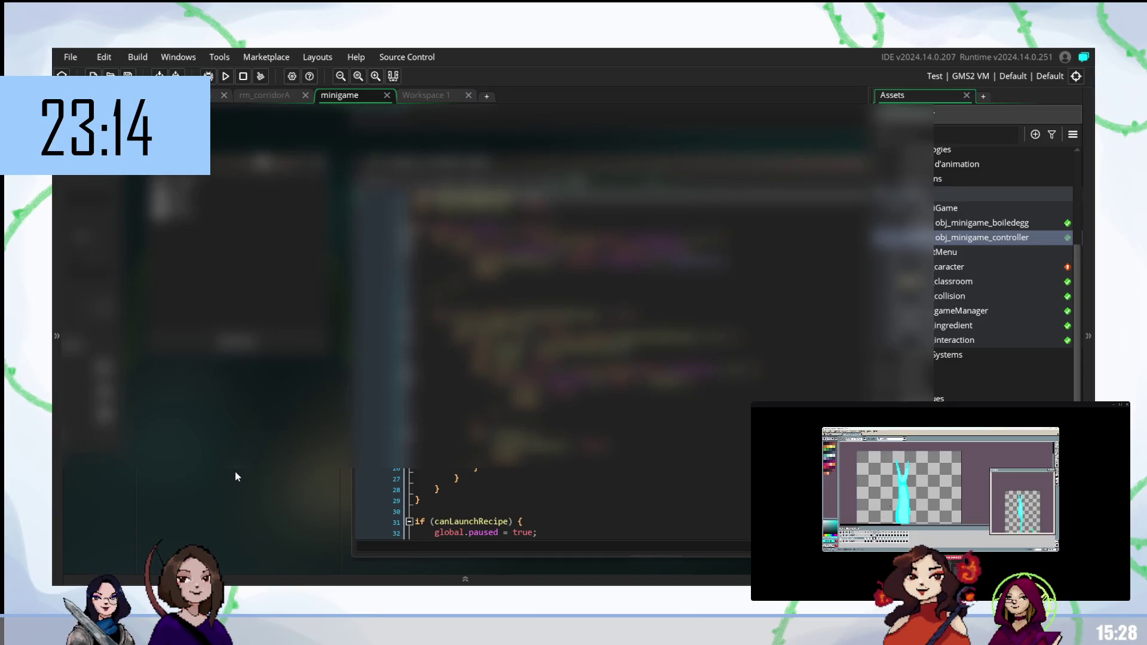
scroll(550, 328, "down", 1)
scroll(550, 329, "down", 4)
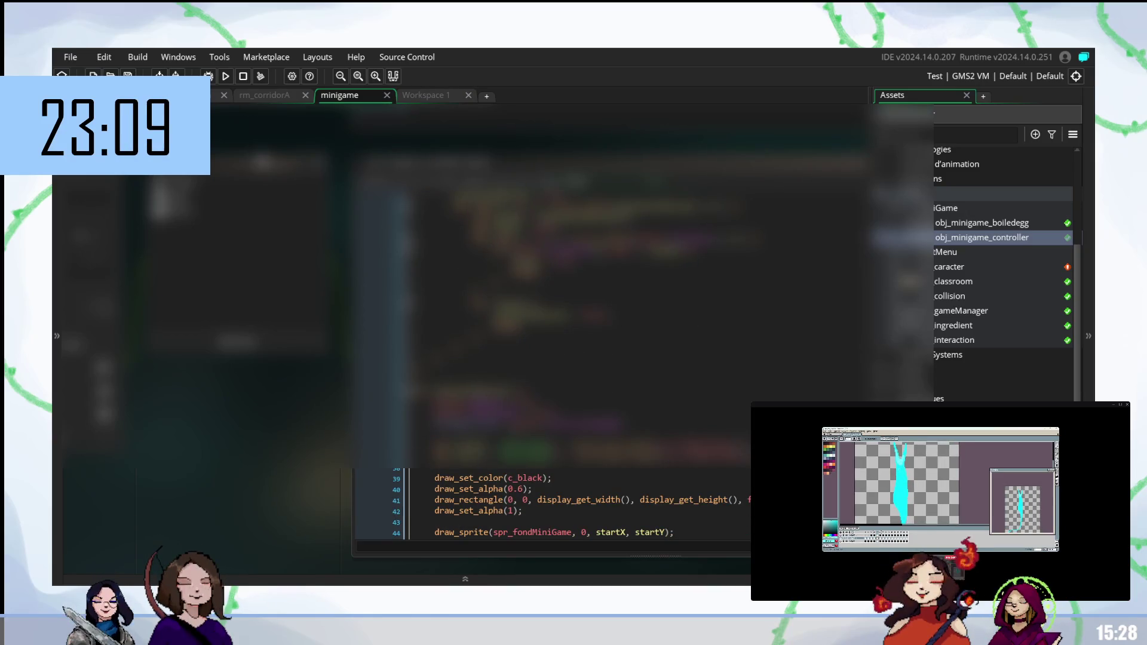
left_click(254, 98)
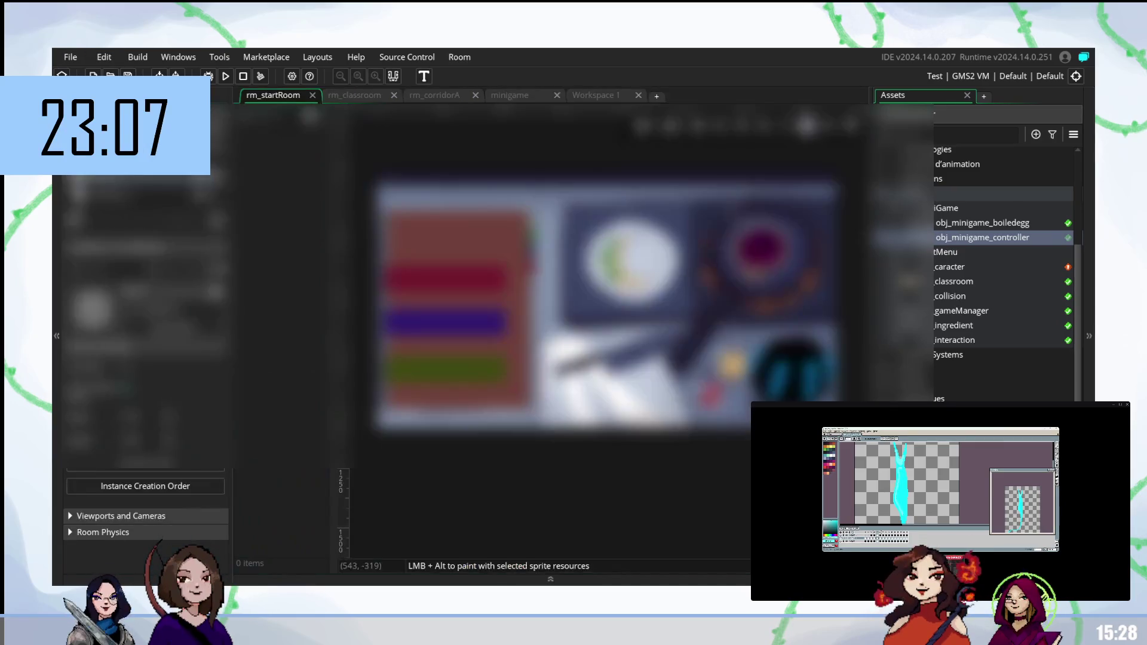
Step: Switch to rm_classroom, open a placed instance's properties, and pan the room view right
left_click(349, 97)
scroll(615, 311, "down", 5)
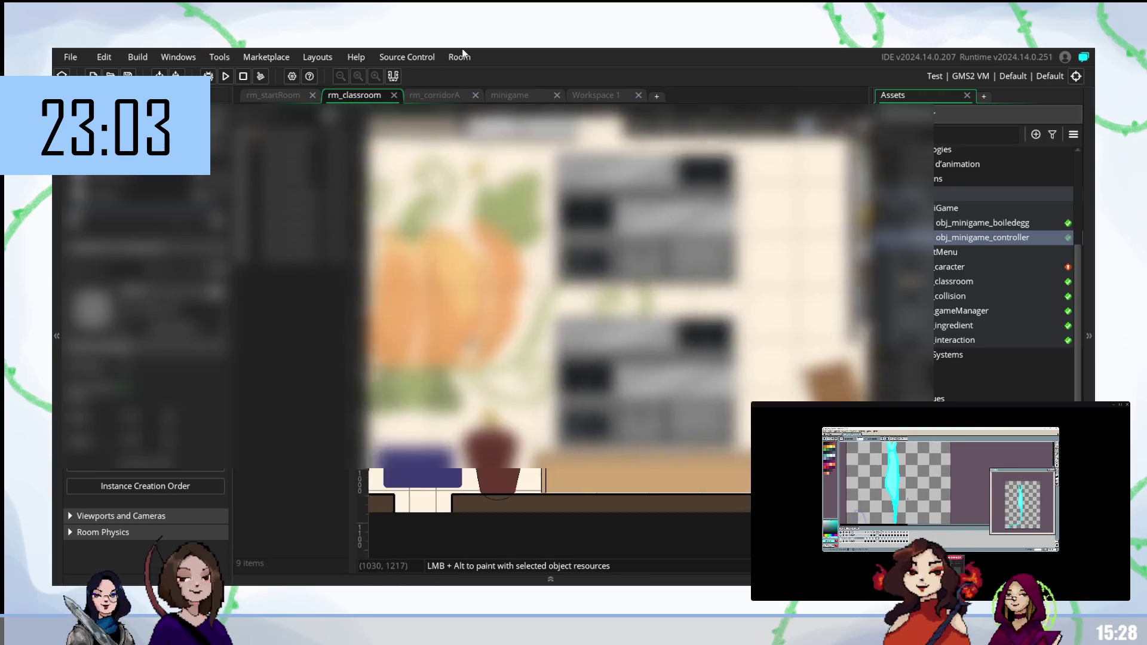
scroll(616, 311, "up", 8)
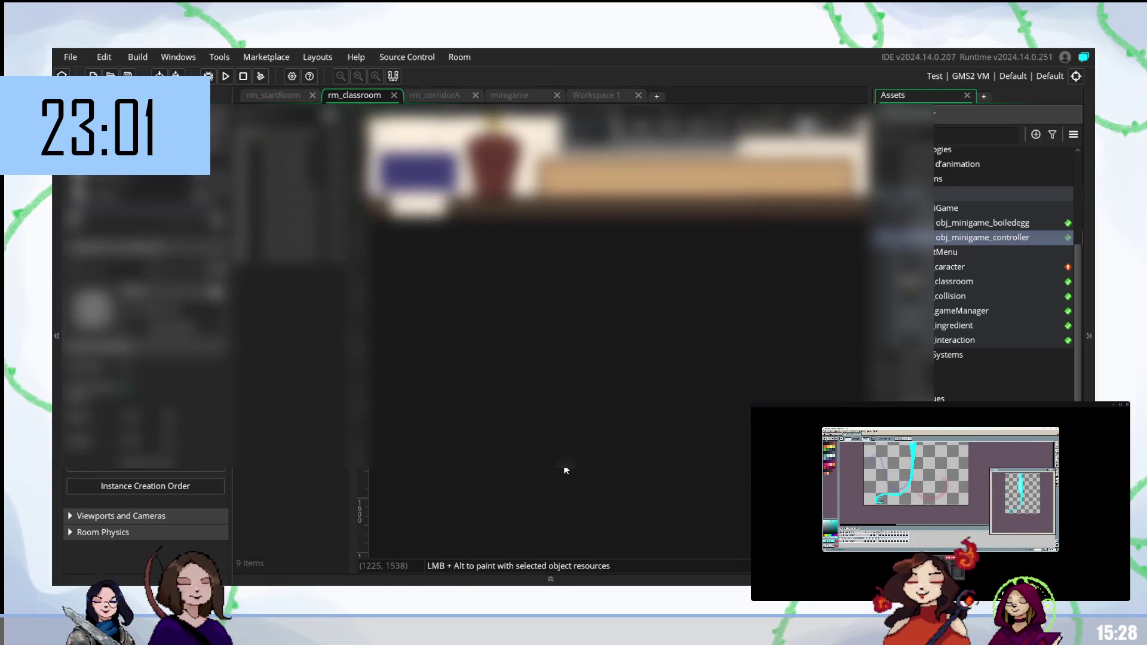
double_click(293, 210)
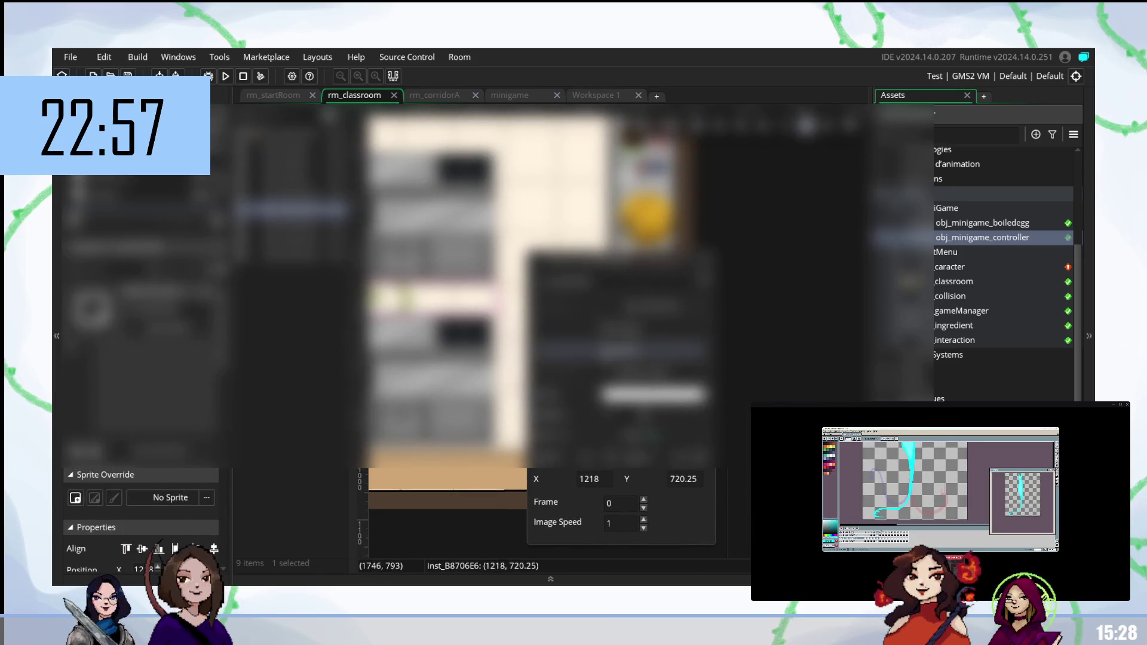
scroll(615, 311, "right", 5)
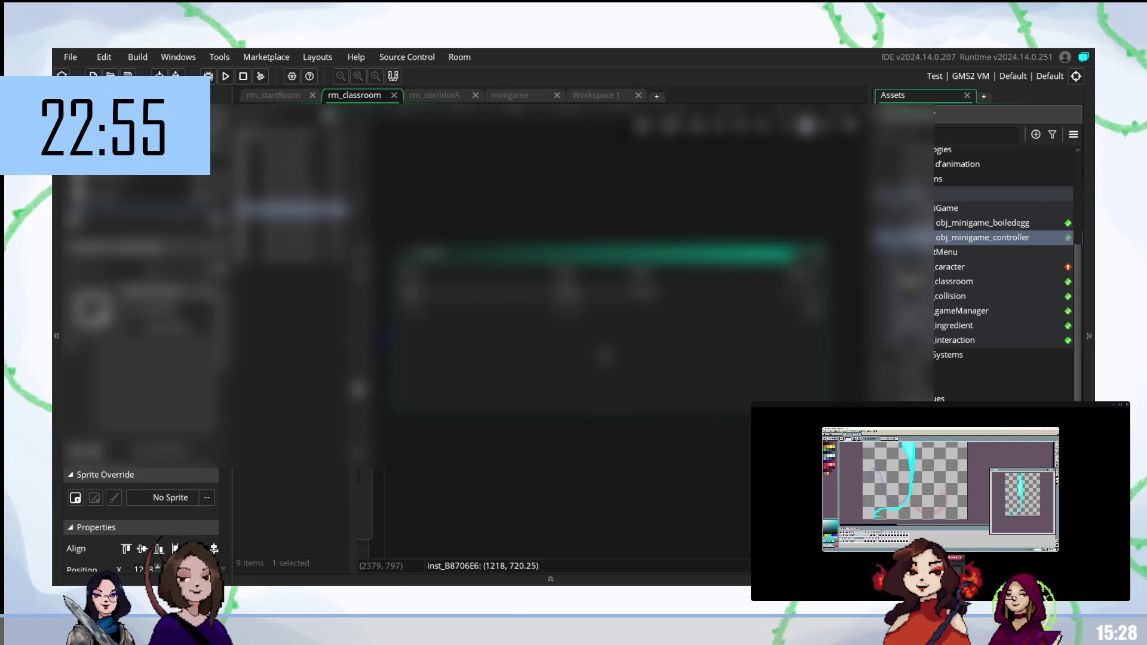
scroll(464, 471, "left", 5)
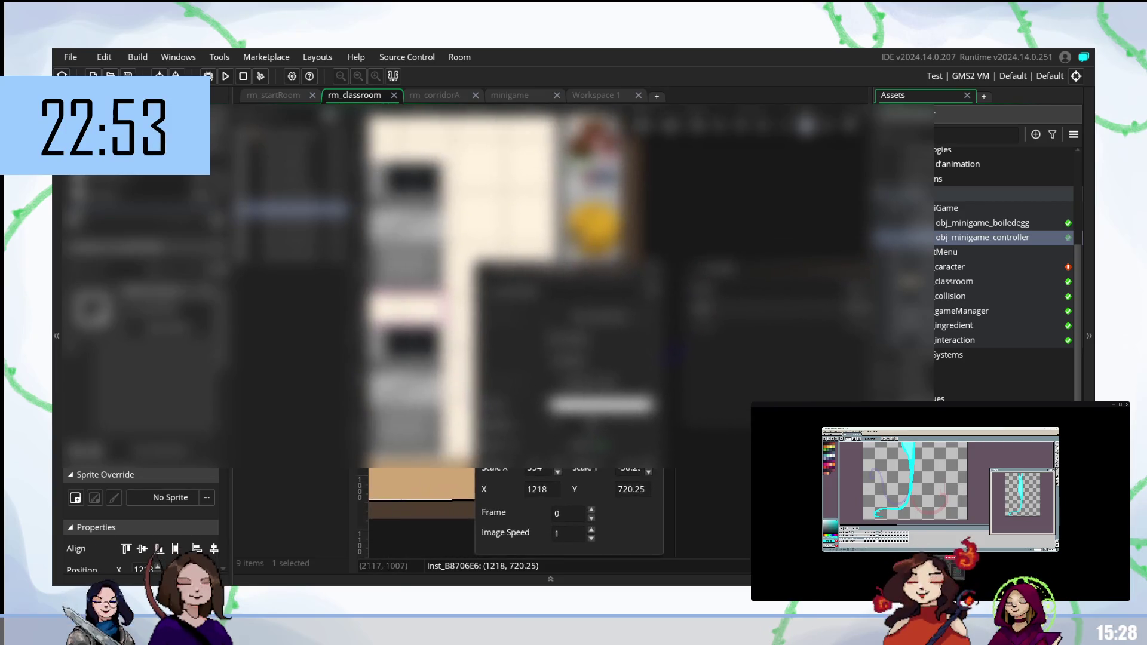
scroll(514, 328, "down", 2)
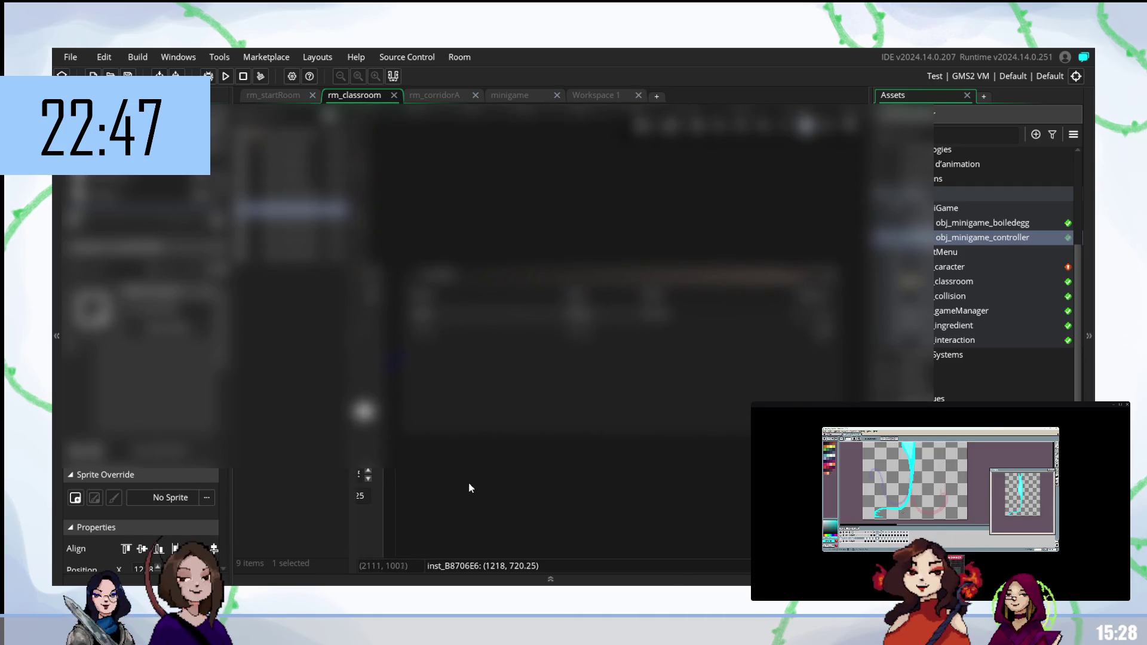
scroll(607, 472, "up", 5)
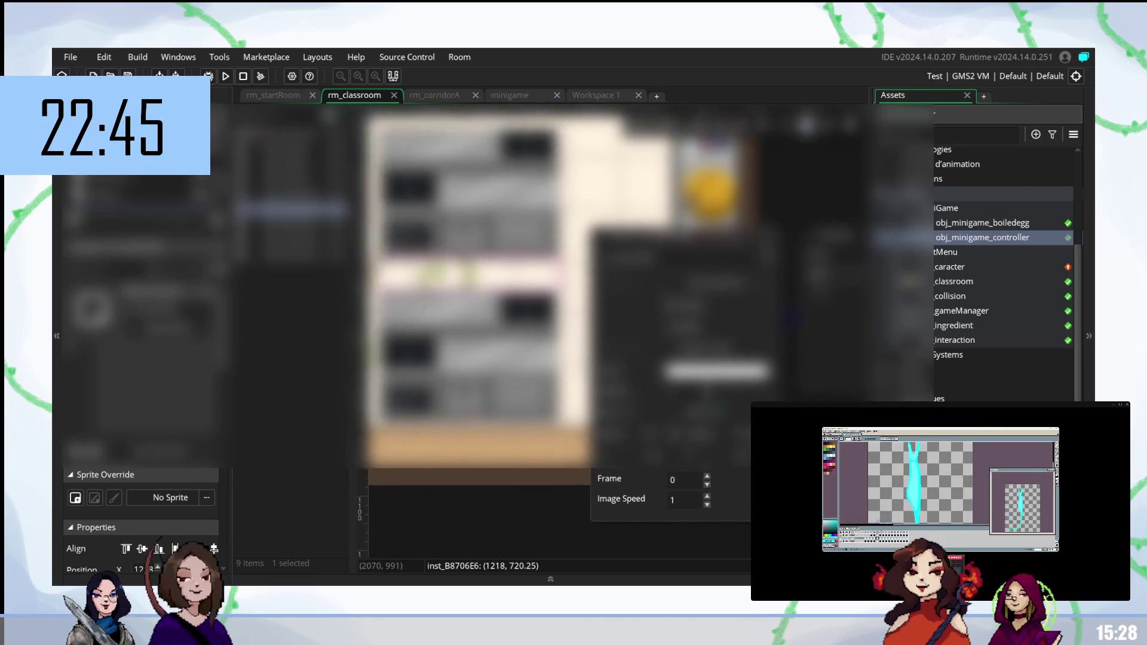
left_click_drag(467, 518, 561, 523)
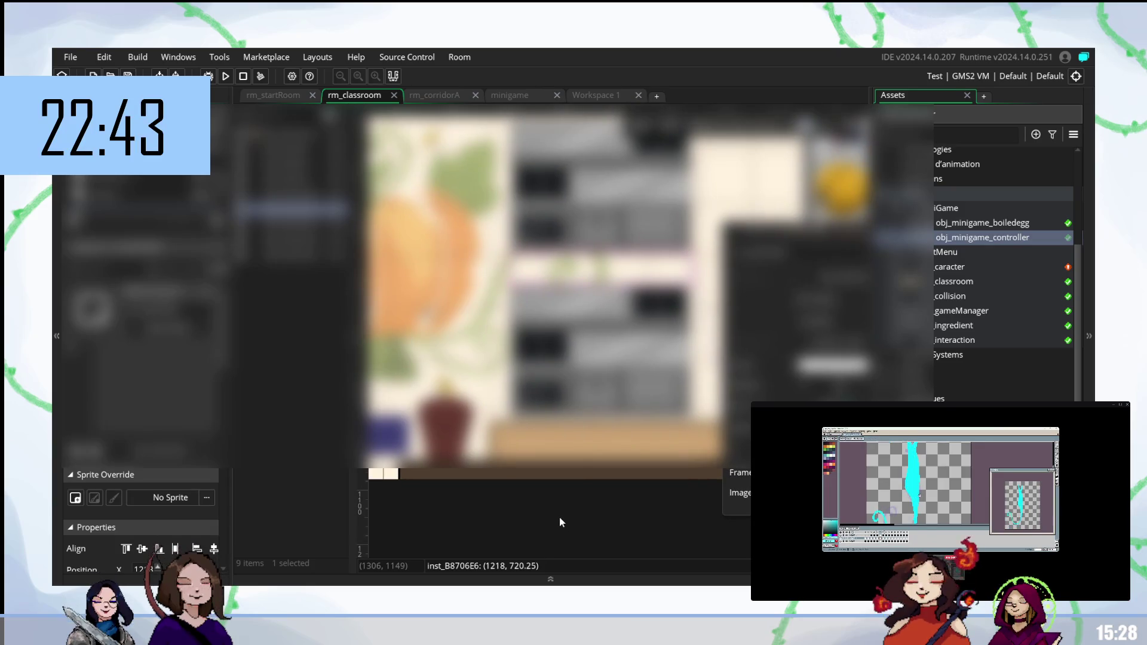
Step: Add an enlarged scr_interaction code window to the minigame workspace via Windows > scr_interaction
left_click(588, 96)
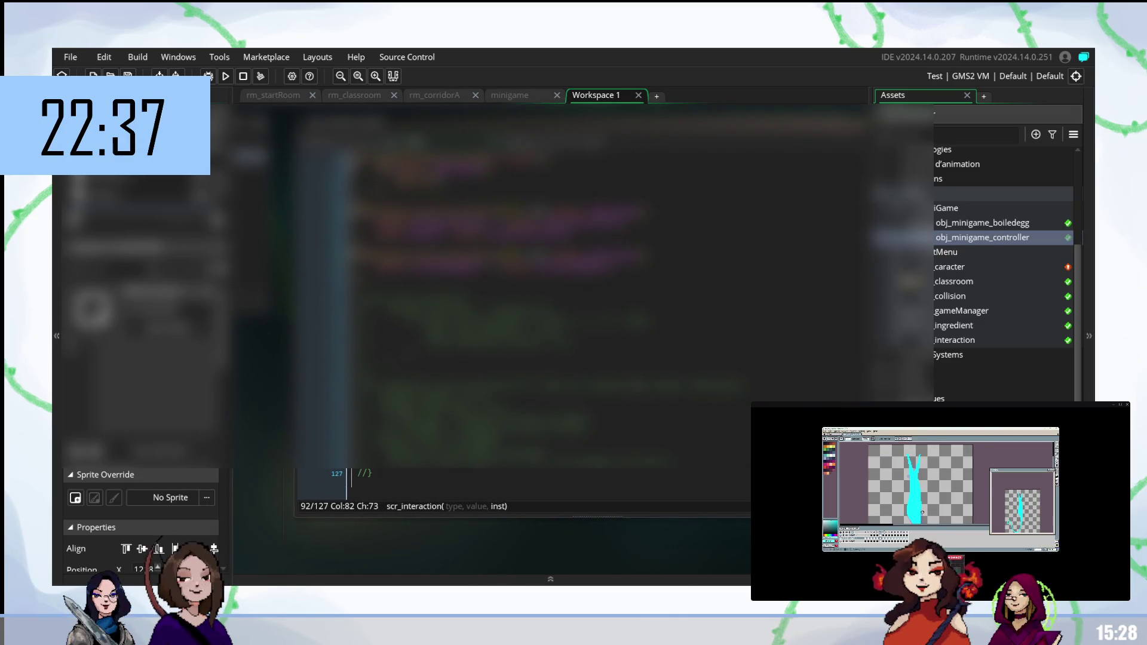
scroll(550, 298, "up", 3)
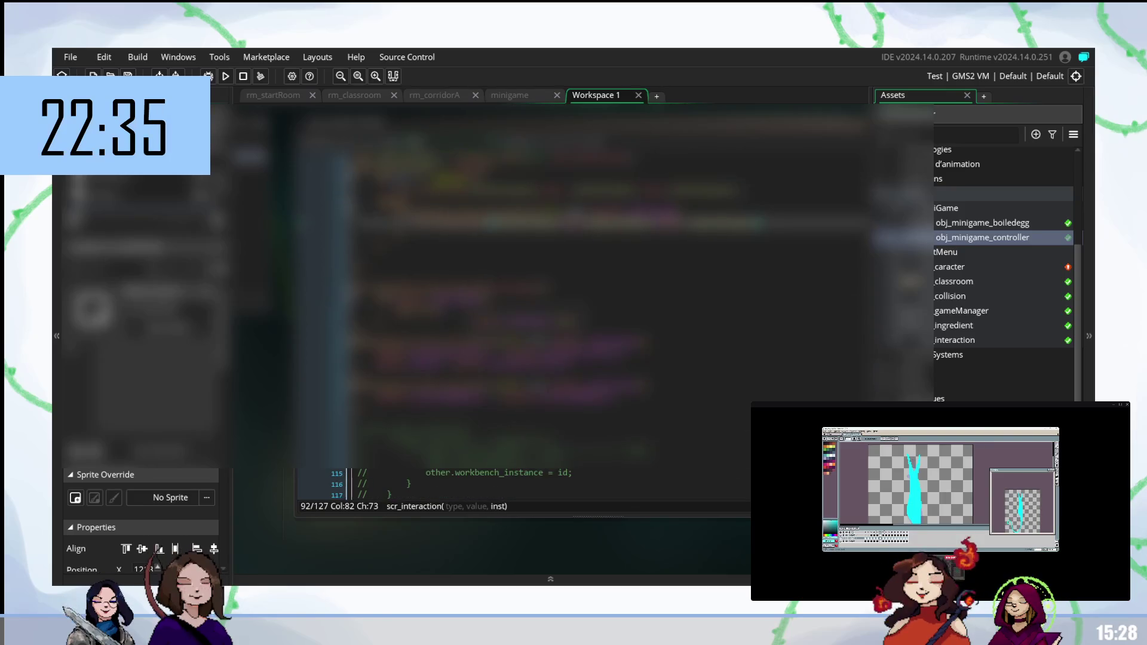
scroll(549, 299, "up", 5)
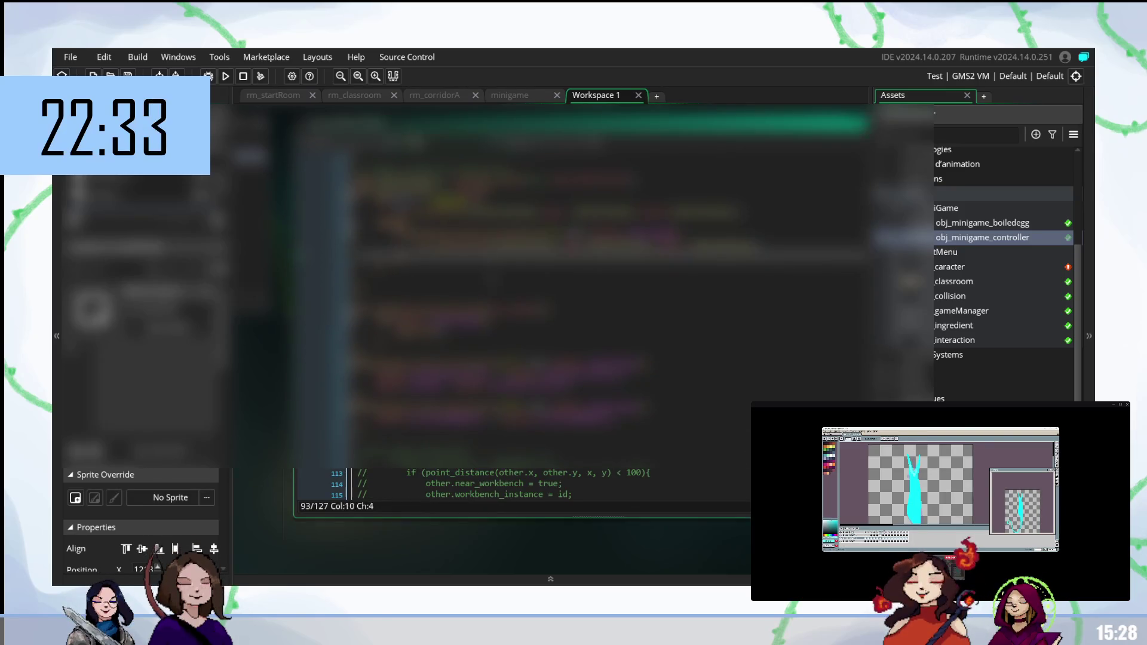
left_click(514, 97)
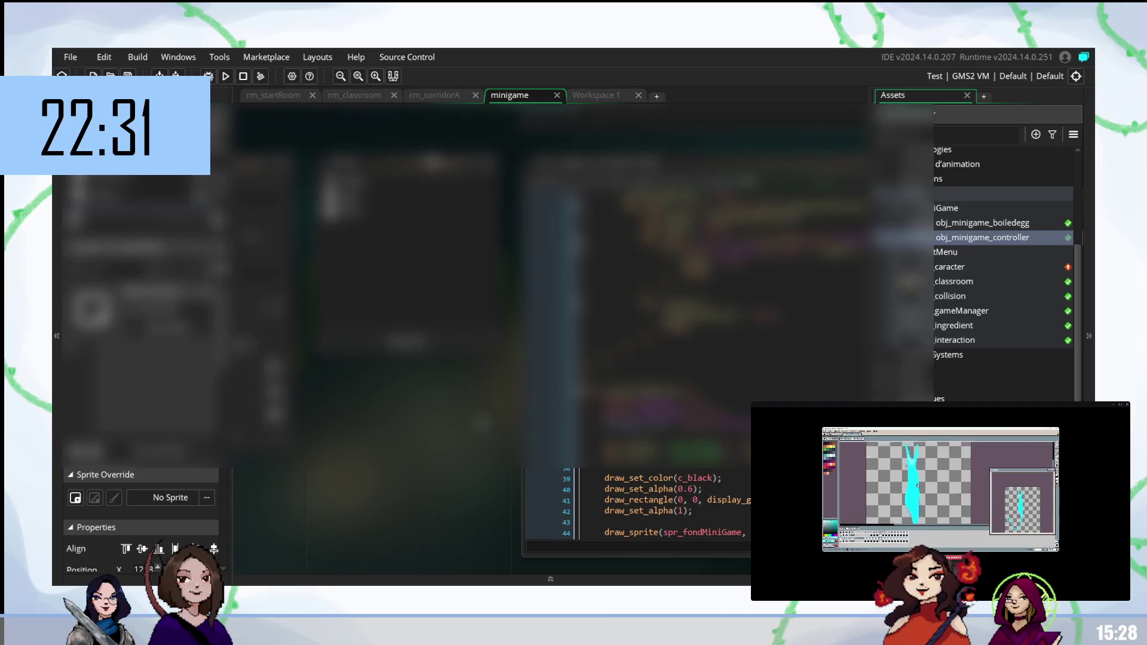
scroll(301, 486, "down", 3)
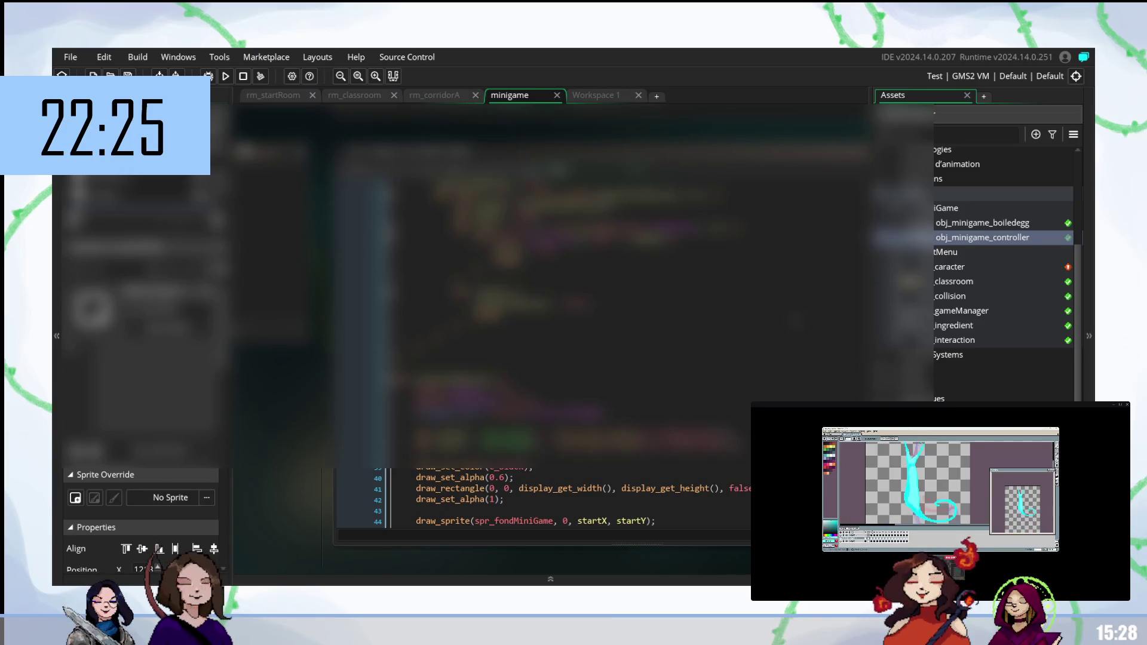
right_click(296, 469)
mouse_move(328, 472)
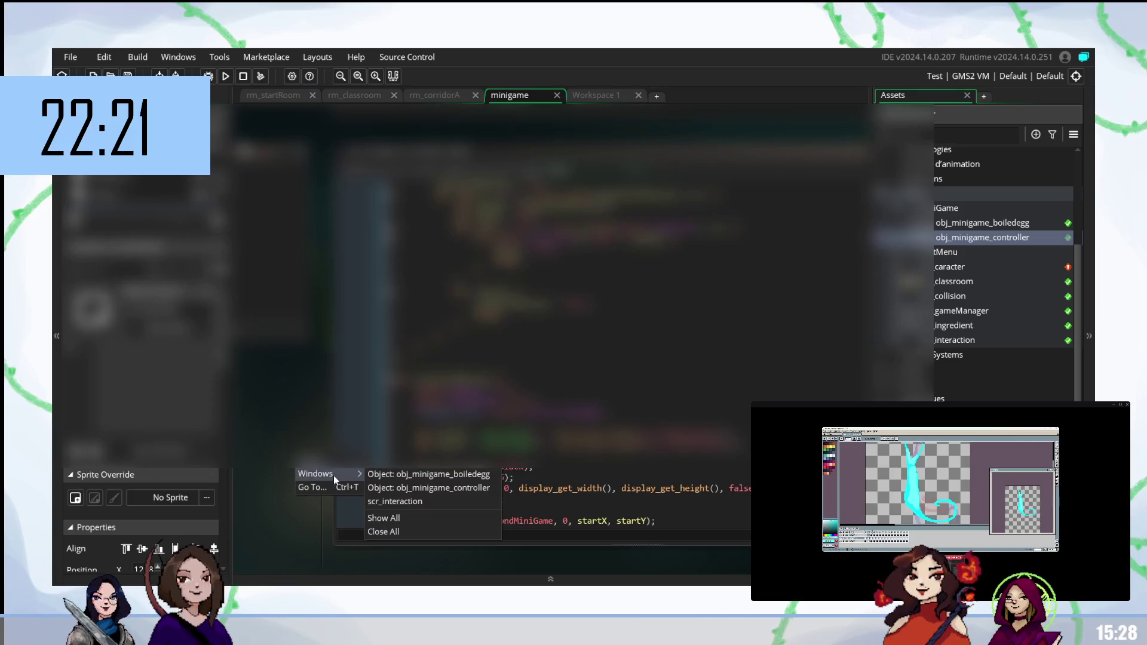
left_click(400, 502)
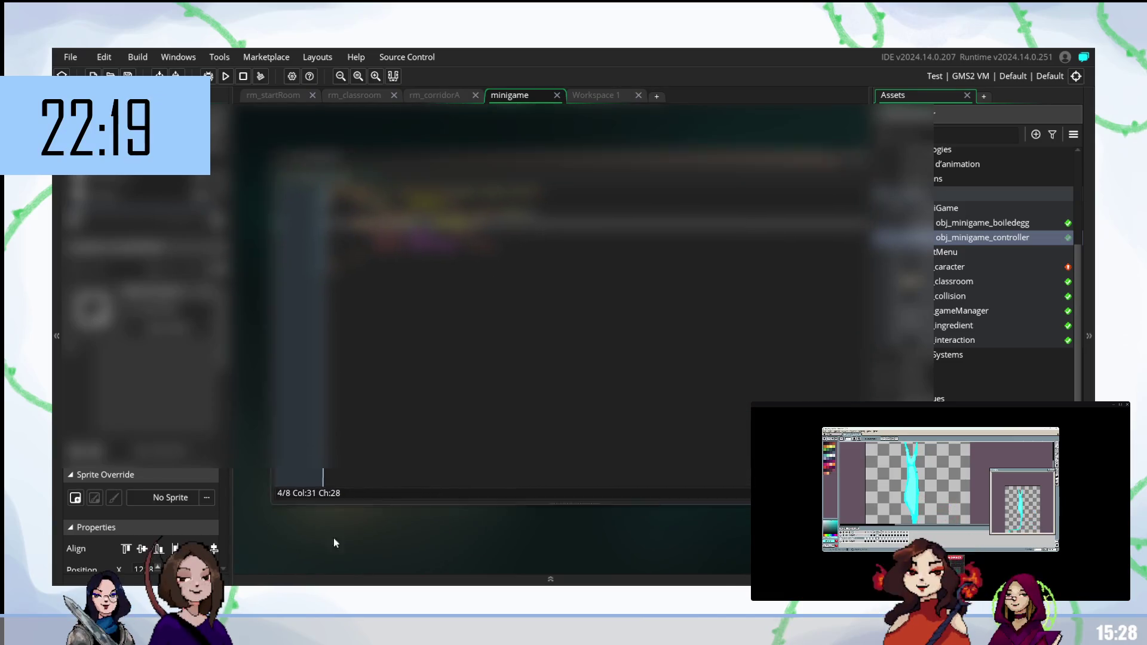
left_click_drag(333, 537, 398, 563)
left_click(622, 97)
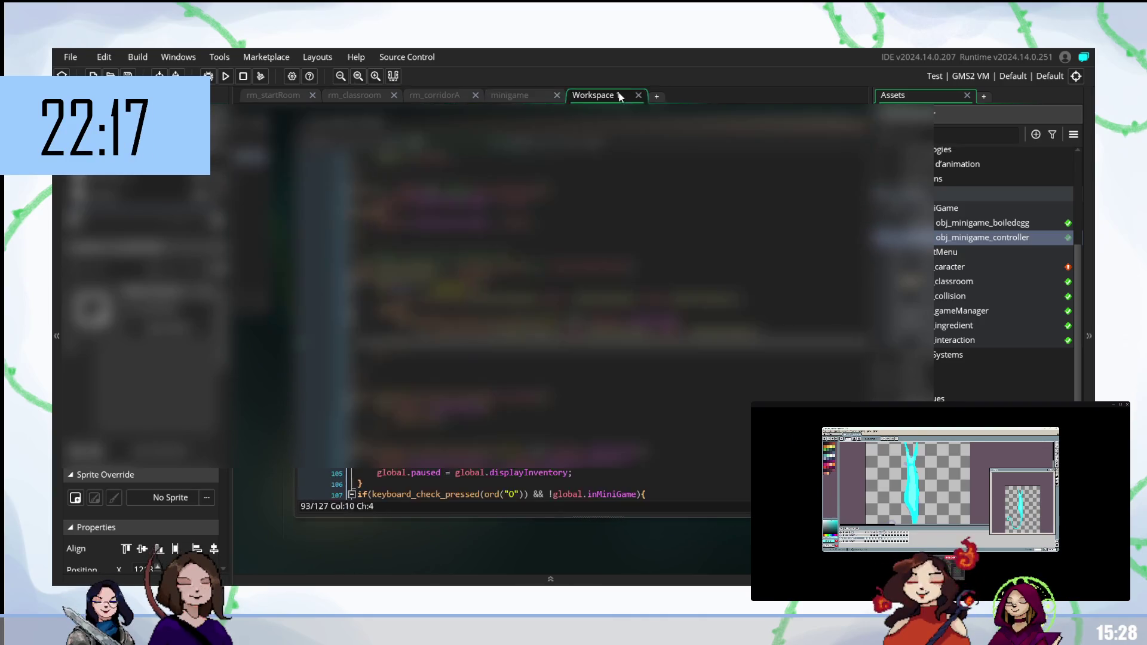
Step: Select lines 124–126 at the end of scr_interaction
scroll(454, 487, "down", 7)
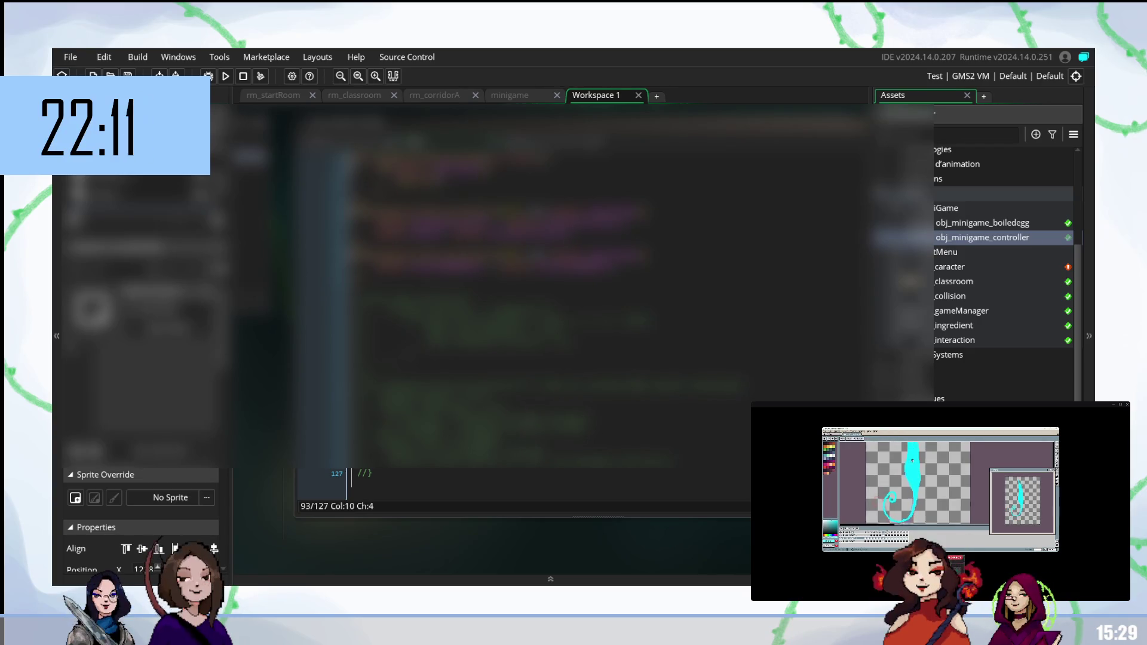
left_click(570, 419)
left_click(568, 426)
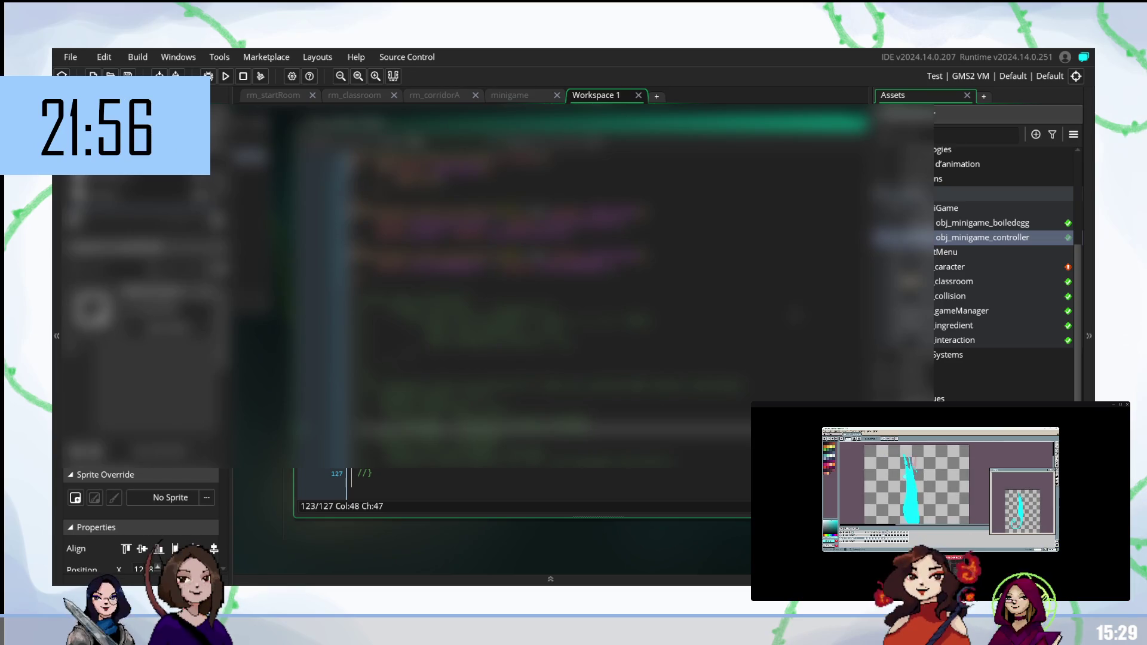
left_click(501, 442)
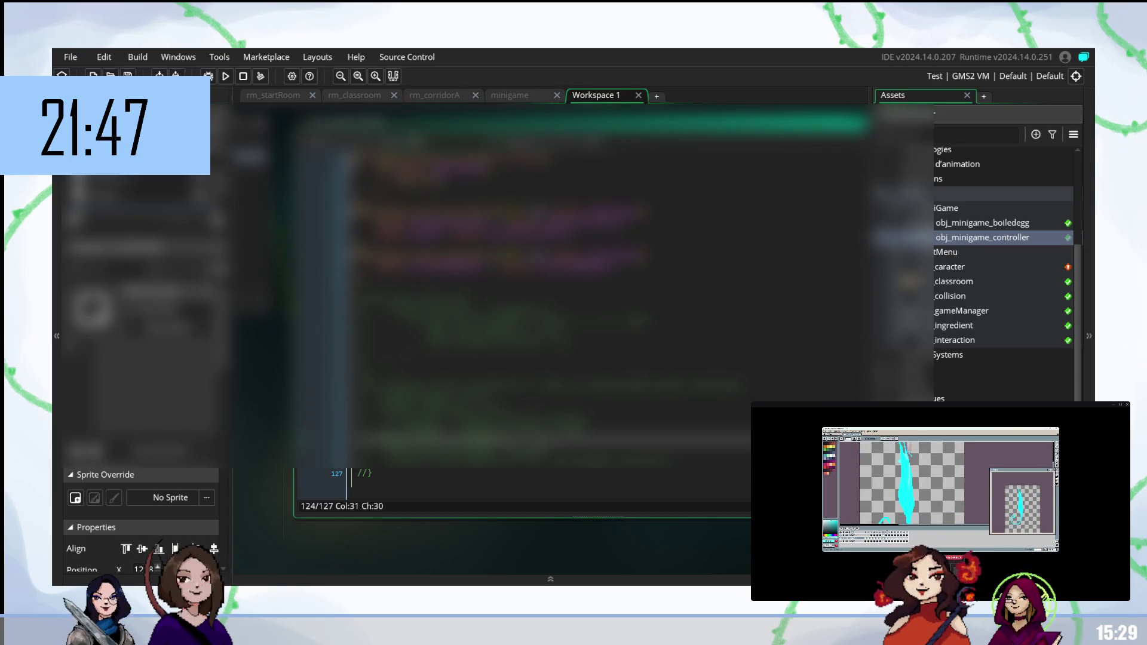
left_click_drag(388, 417, 689, 471)
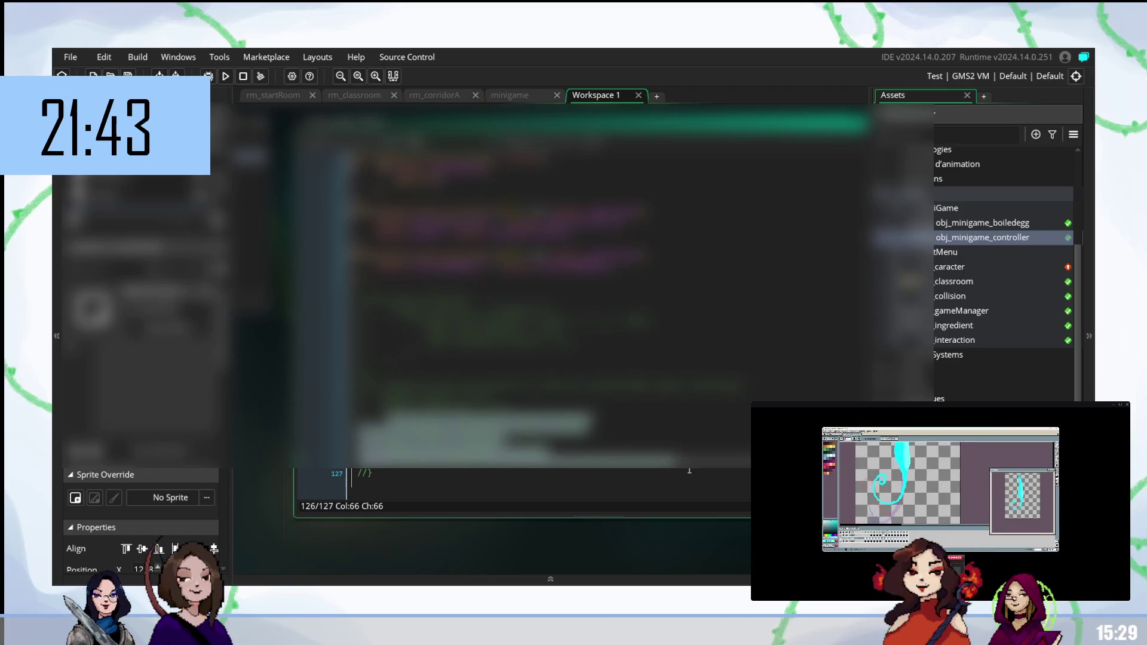
left_click(510, 96)
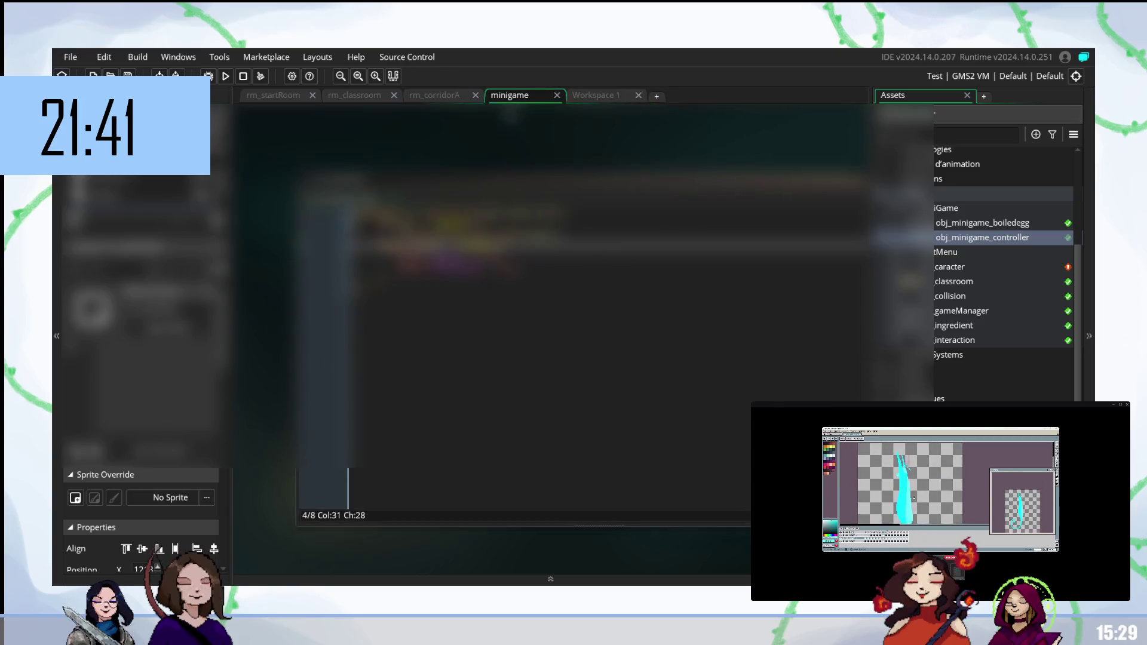
key("ctrl+v")
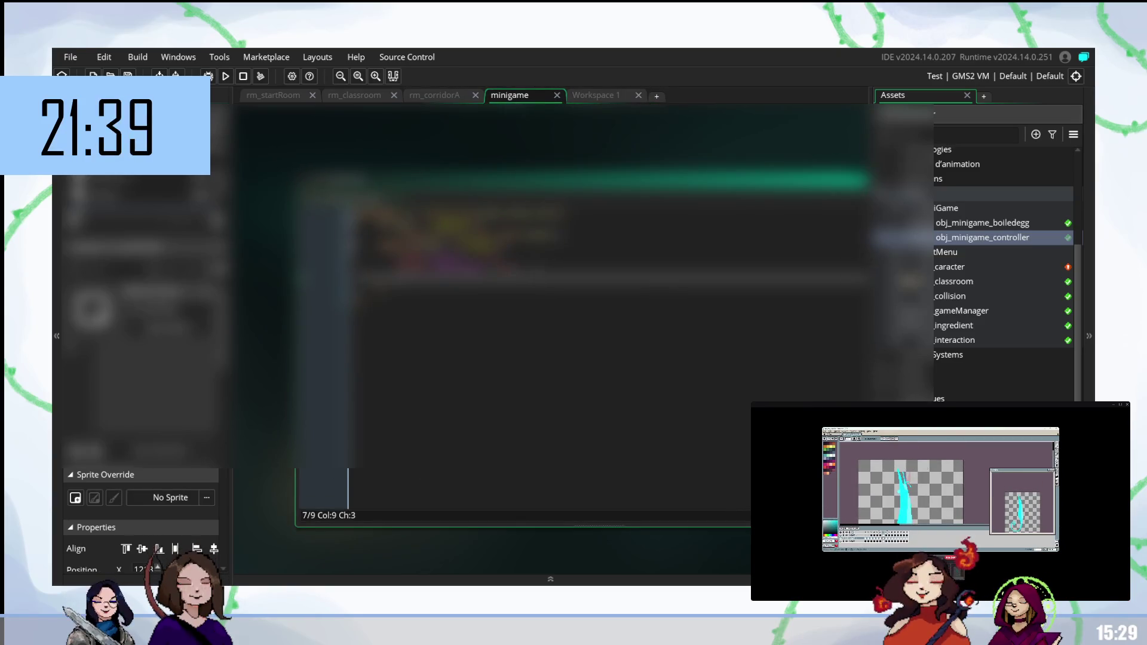
key("shift+Up")
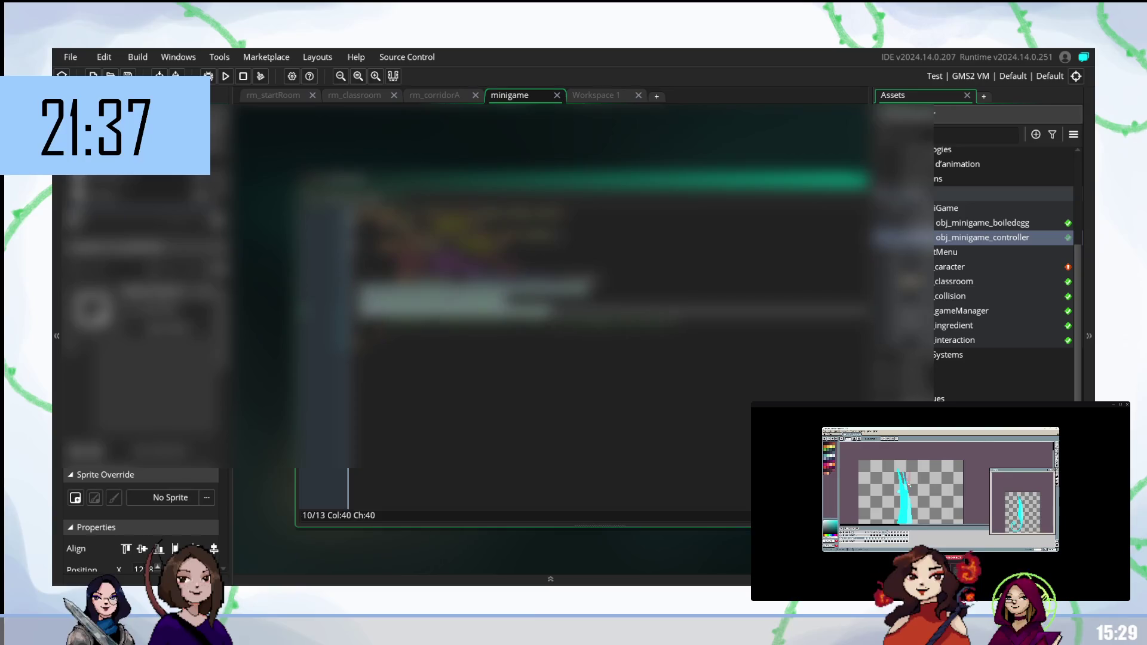
key("Tab")
key("Tab")
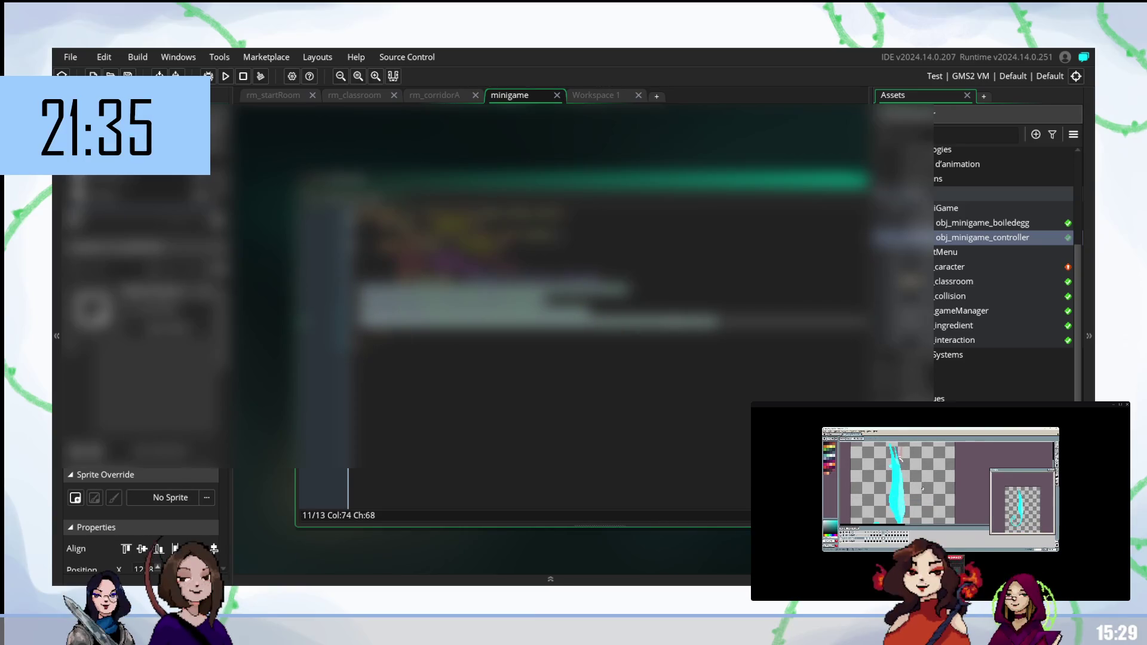
left_click(526, 299)
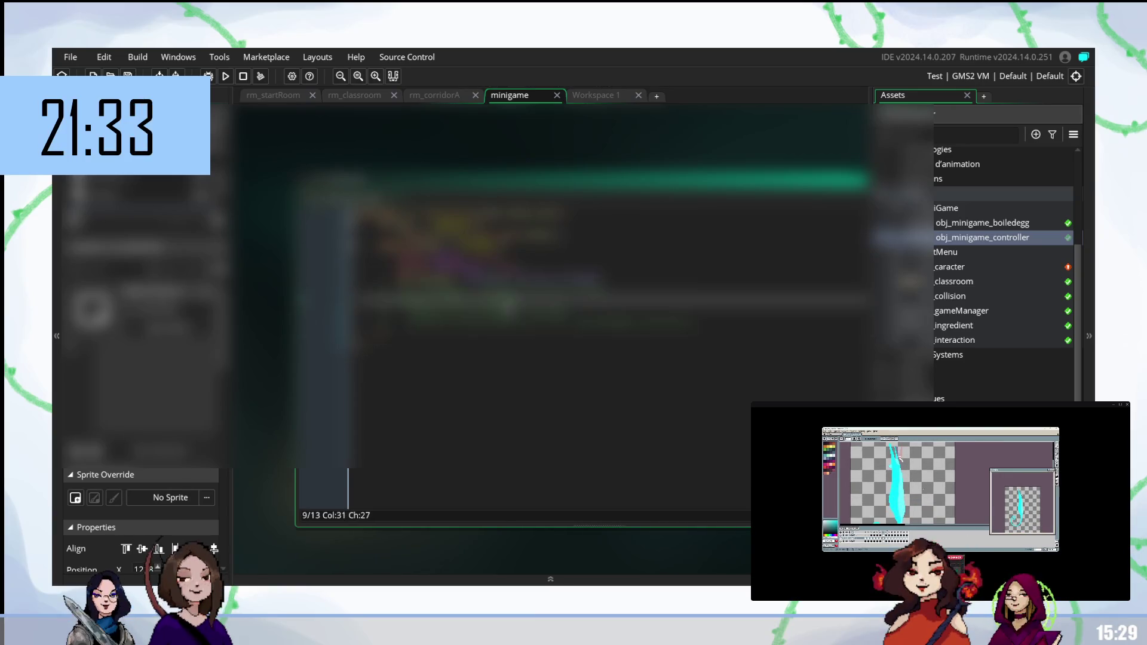
left_click(401, 285)
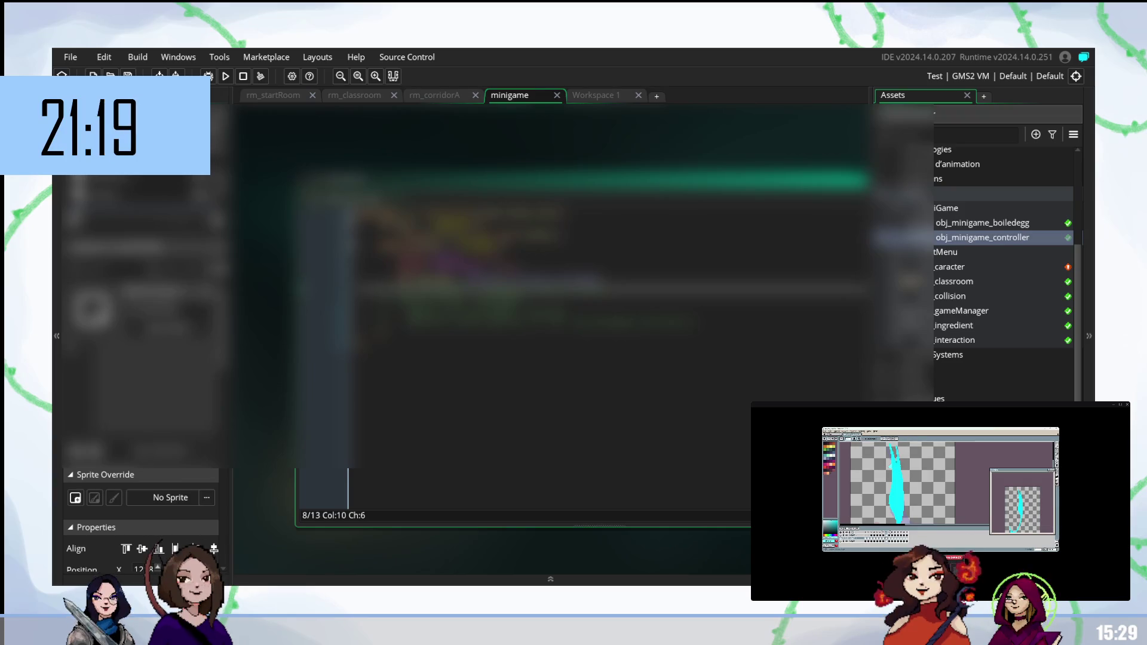
key("Tab")
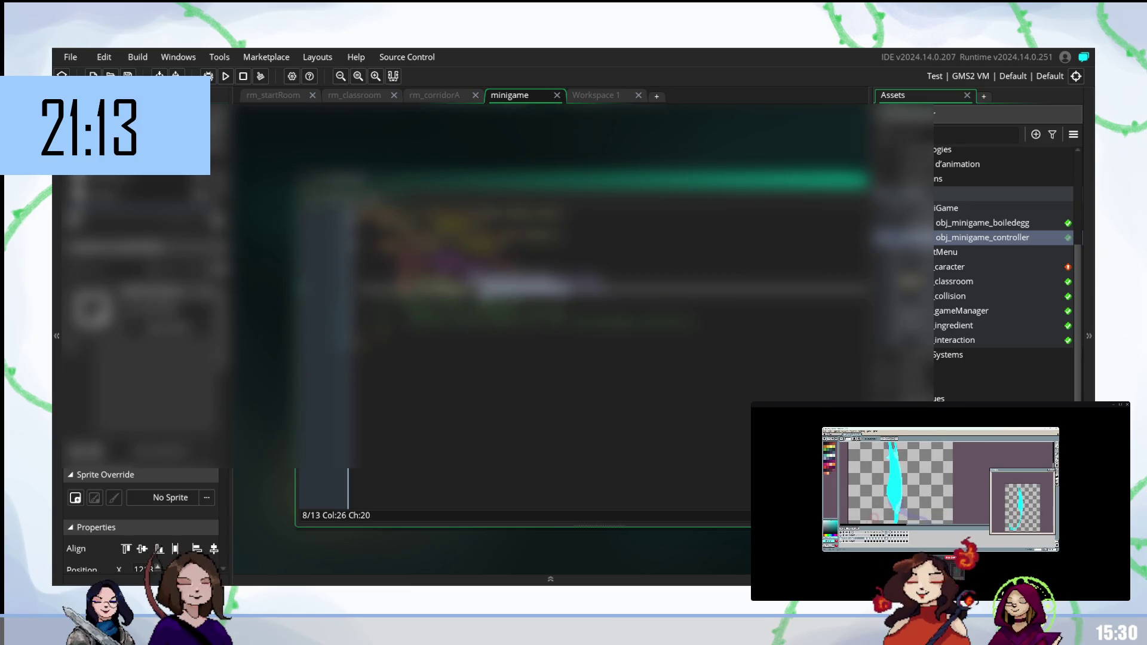
double_click(514, 290)
key("shift+ctrl+Right")
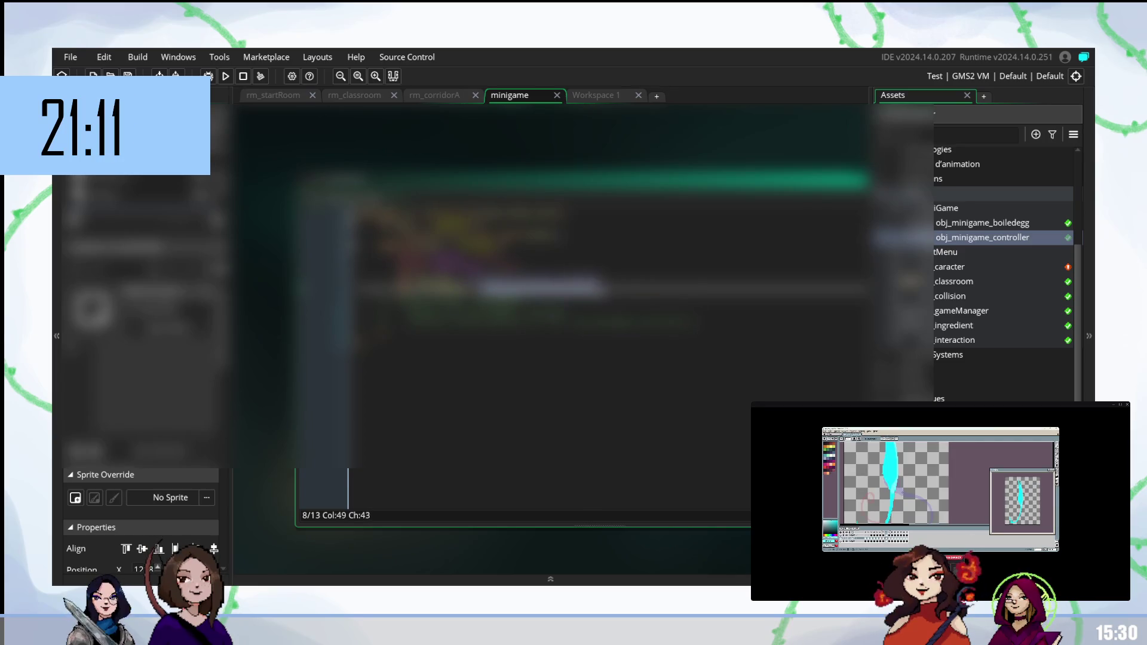
key("Home")
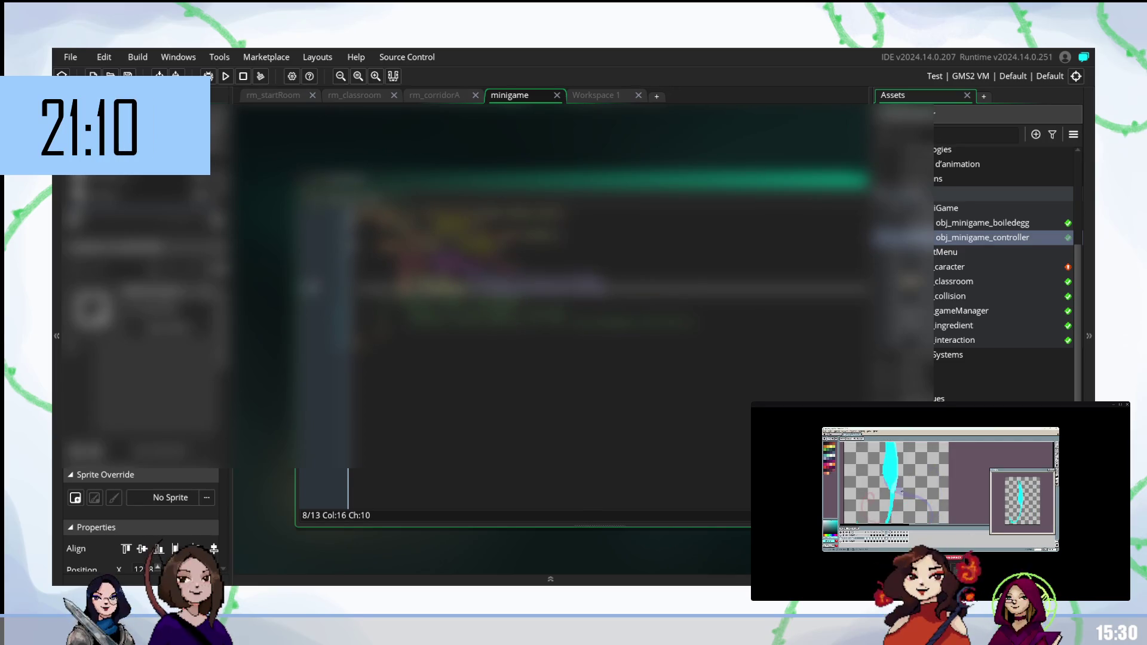
key("Up")
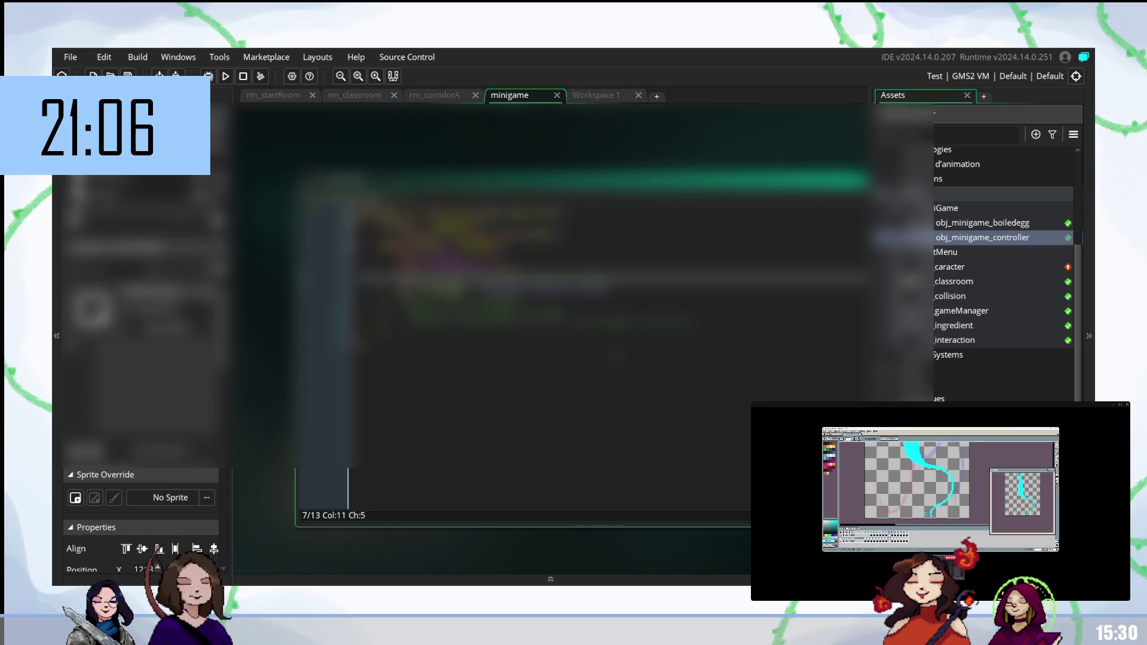
key("Down")
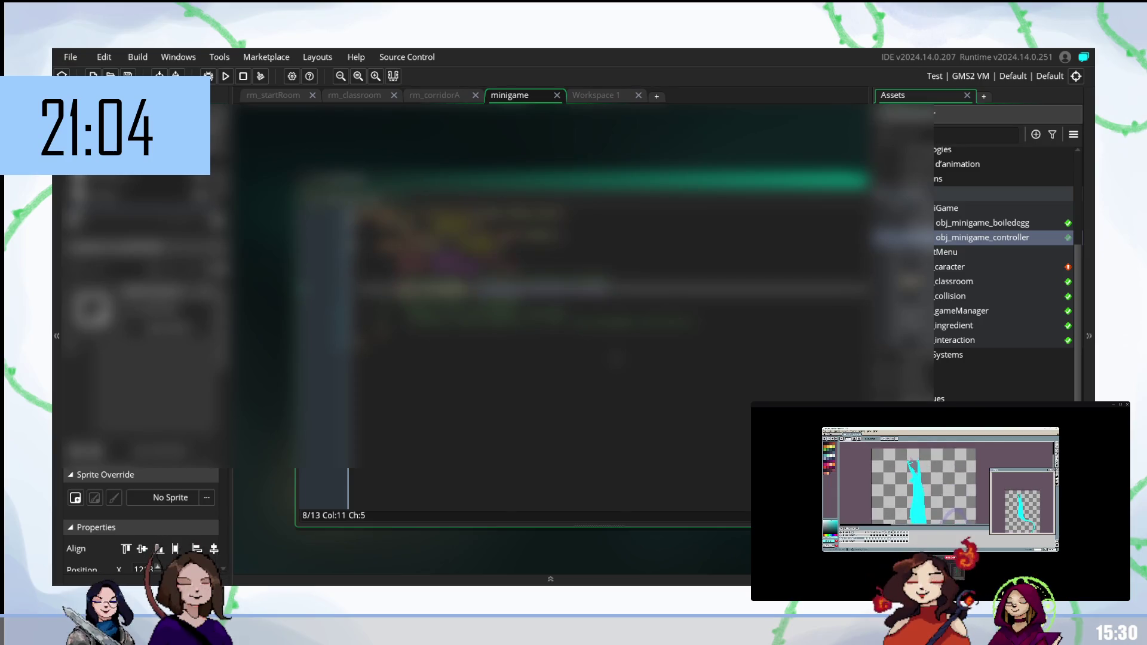
key("Right")
key("Right")
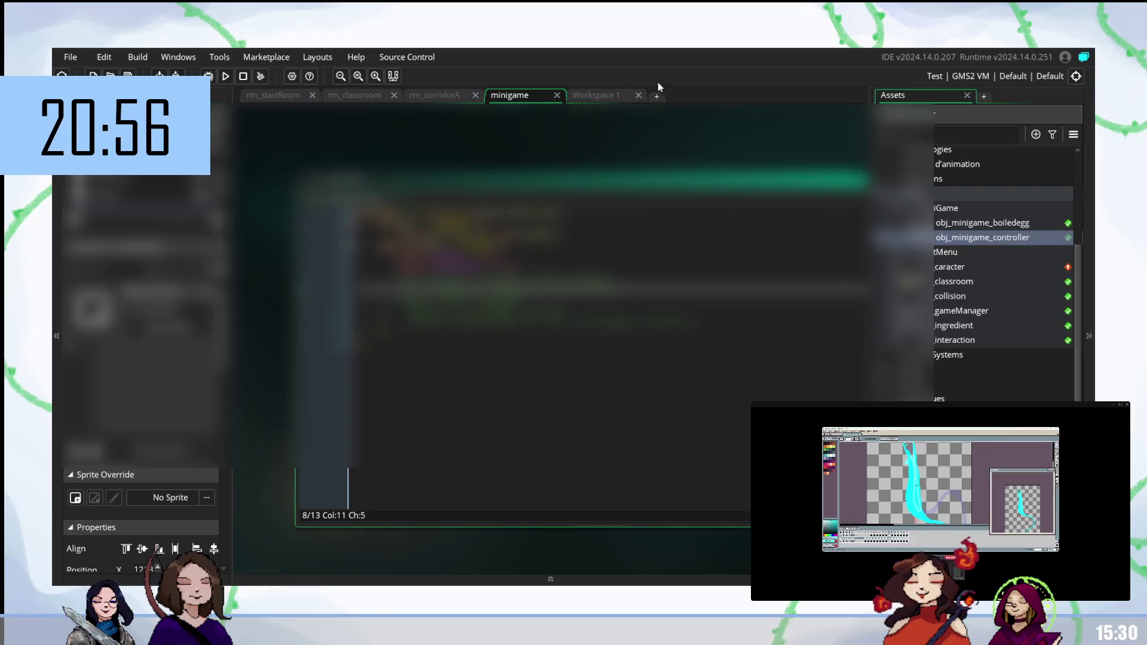
left_click(612, 98)
key("ctrl+Tab")
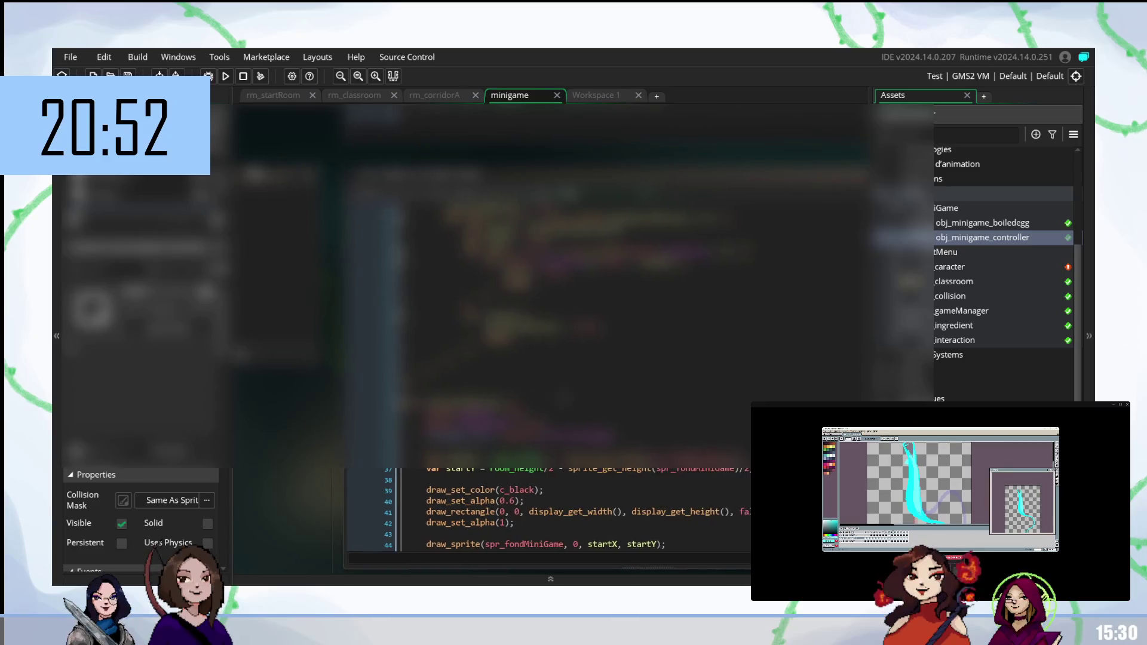
Step: Open obj_minigame_controller's 11-line event from its Events list
scroll(568, 508, "up", 4)
scroll(568, 358, "down", 5)
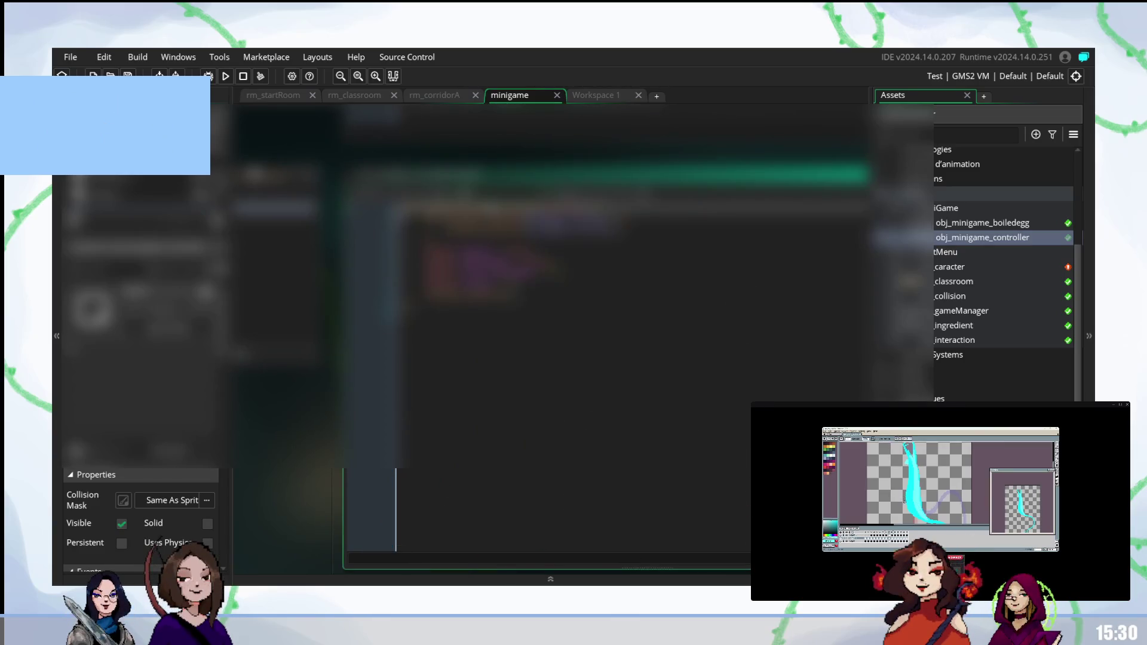
left_click(412, 303)
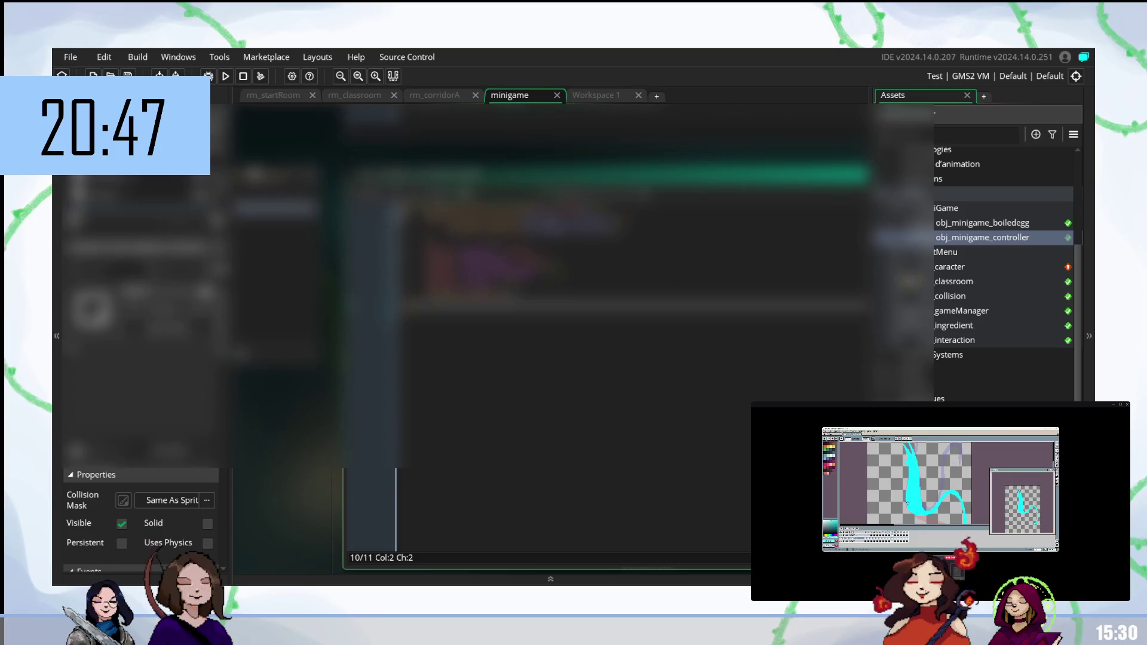
left_click(275, 192)
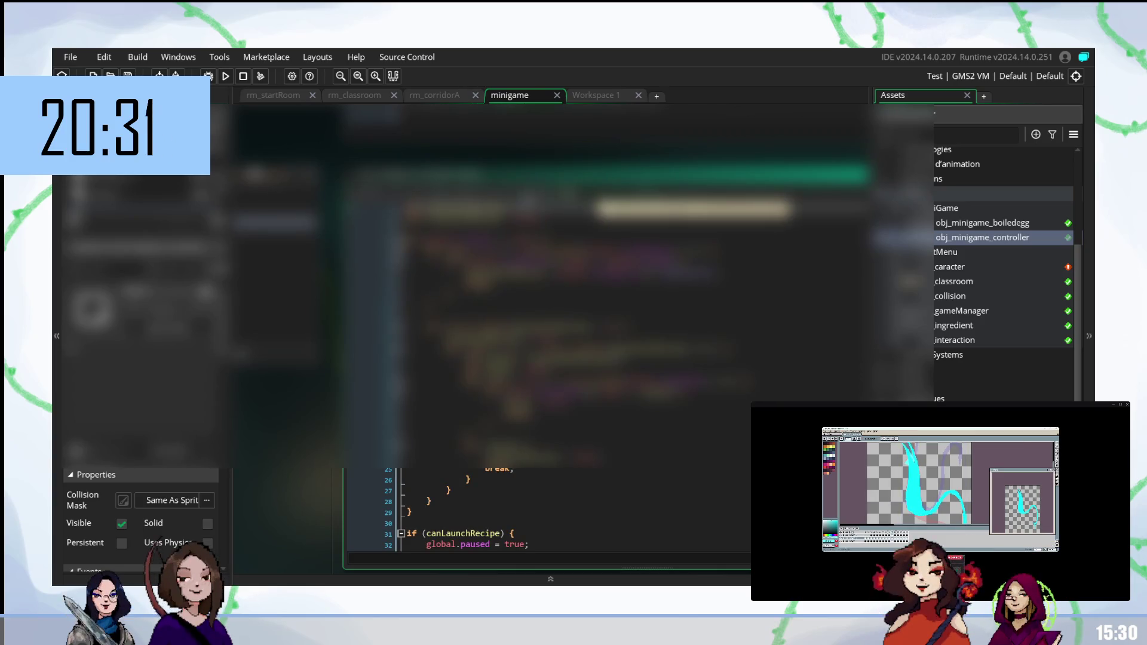
key("ctrl+z")
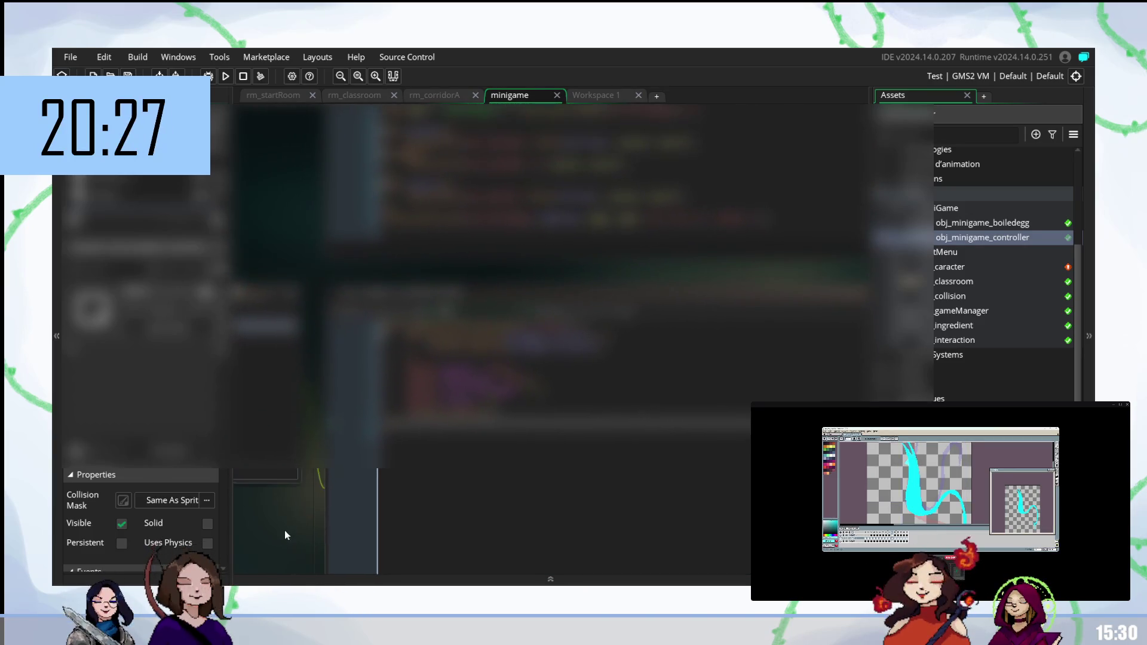
scroll(364, 482, "down", 5)
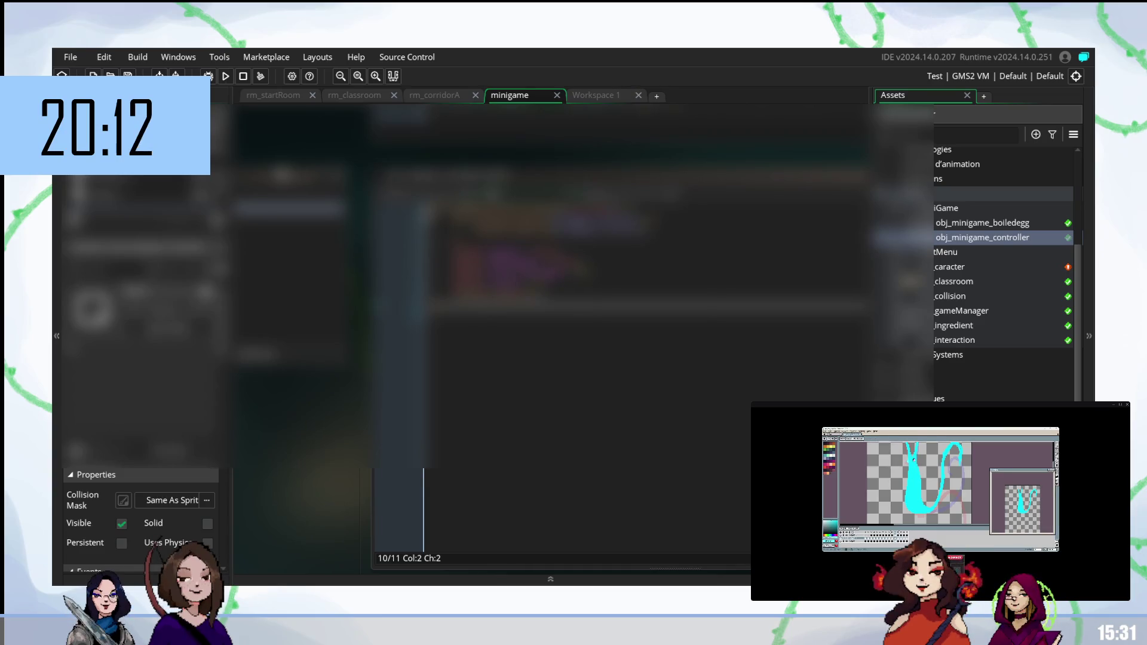
Step: Place the cursor on lines 7–8 of the 11-line event, then bring up the longer canLaunchRecipe event
left_click(582, 274)
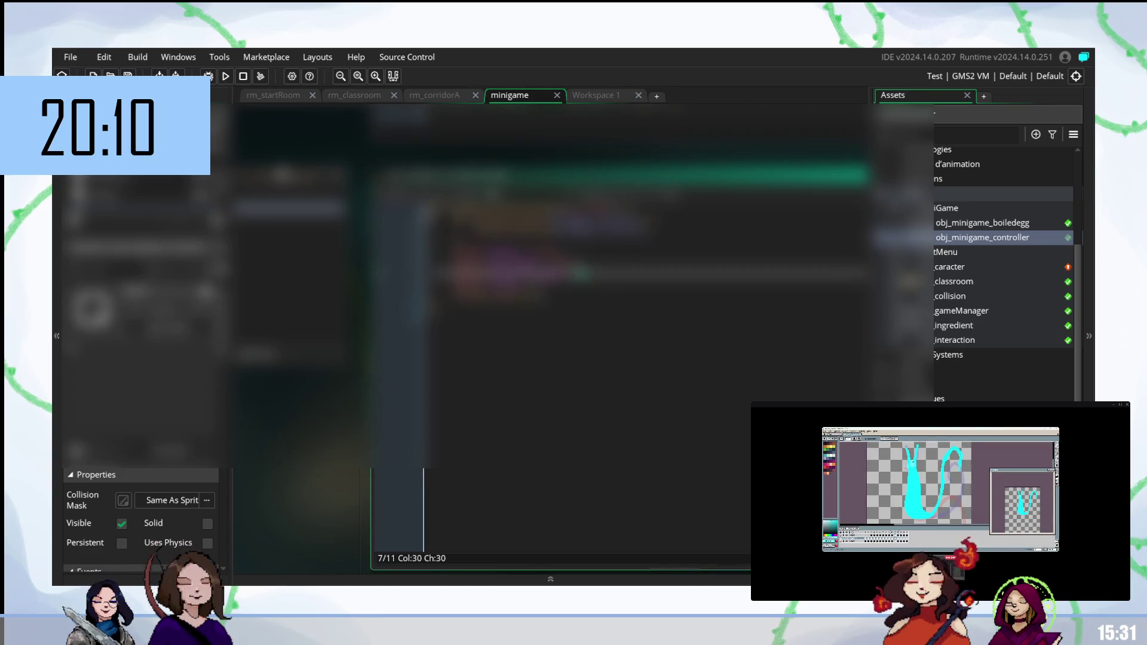
left_click(454, 275)
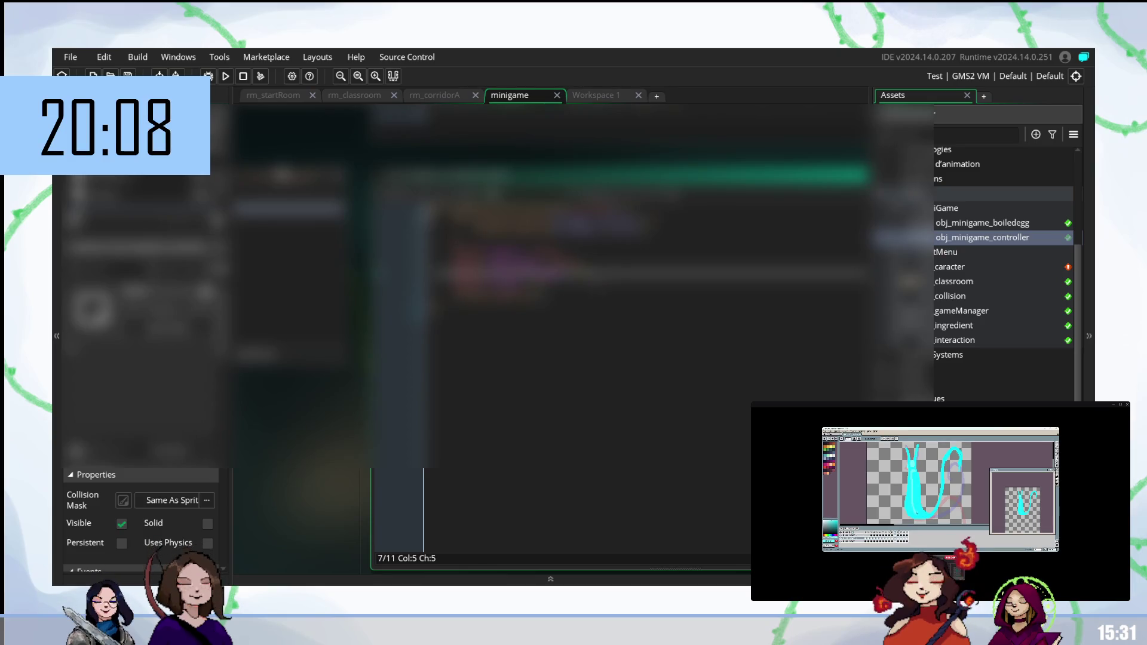
left_click(536, 286)
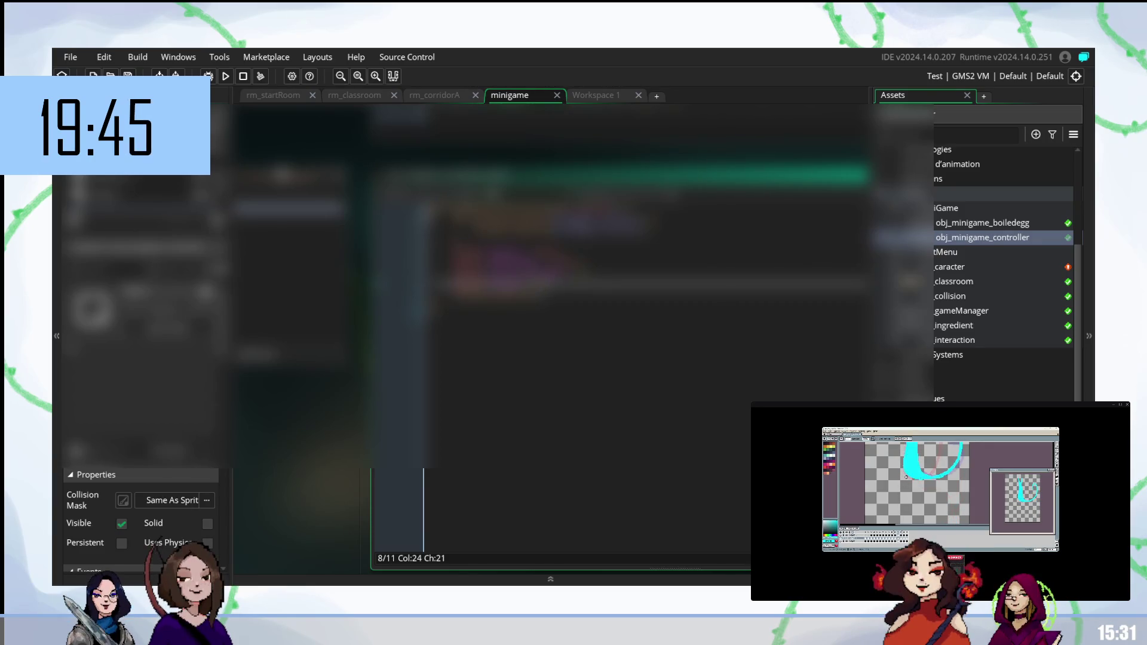
key("ctrl+v")
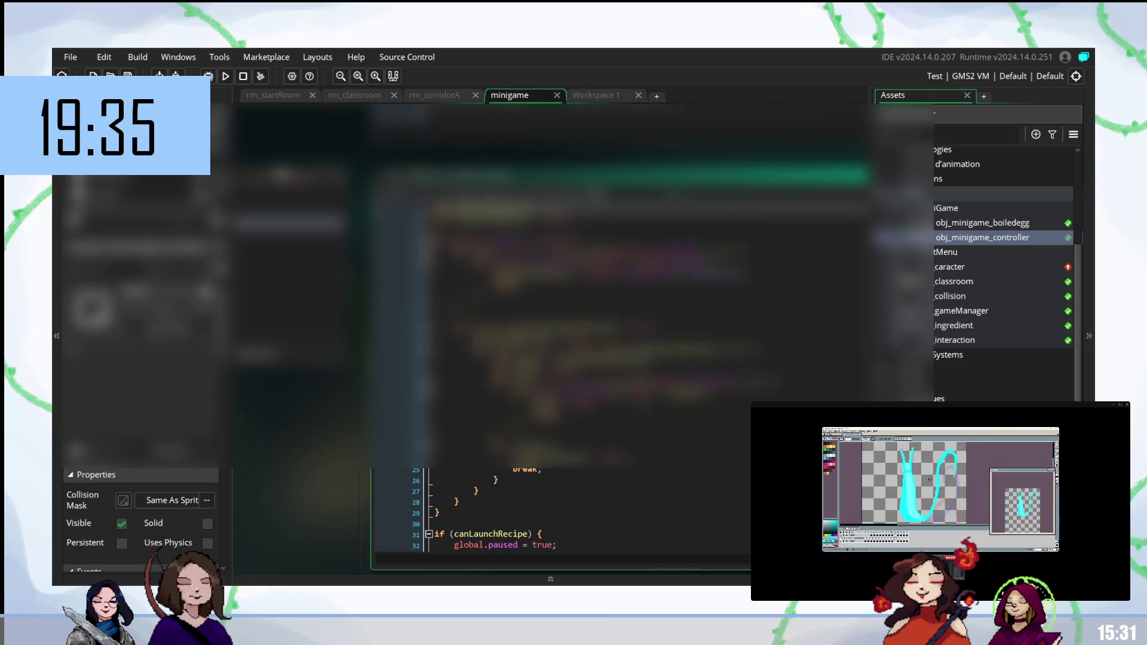
Step: Scroll through the 66-line event reviewing the boiledegg launch and reset code
scroll(621, 370, "down", 5)
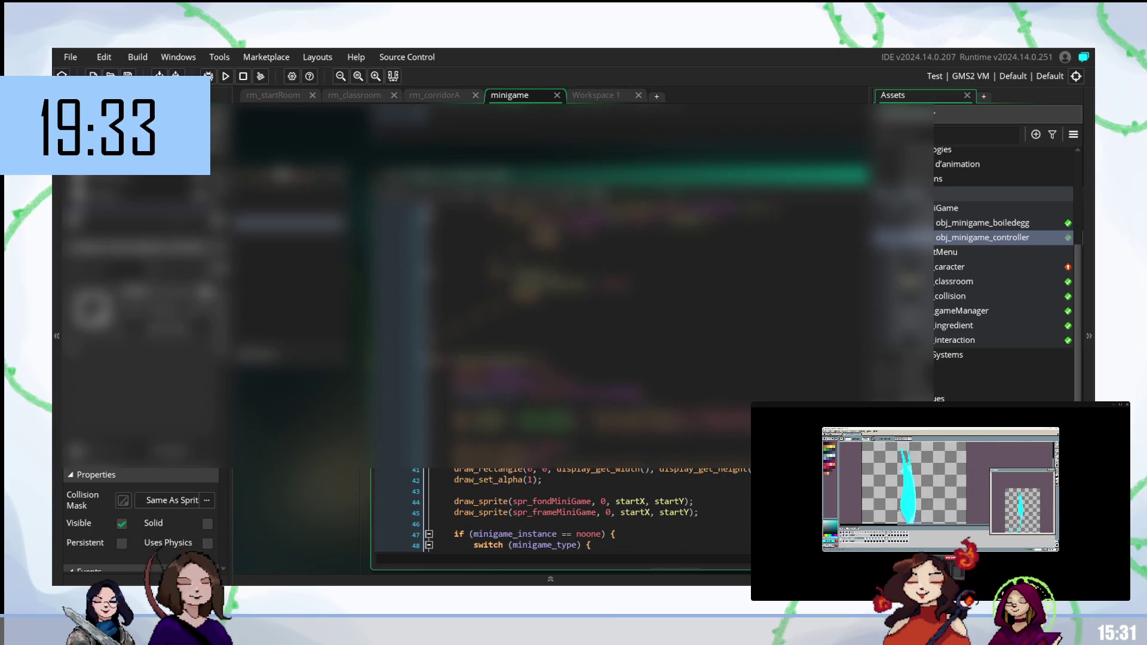
scroll(622, 371, "down", 3)
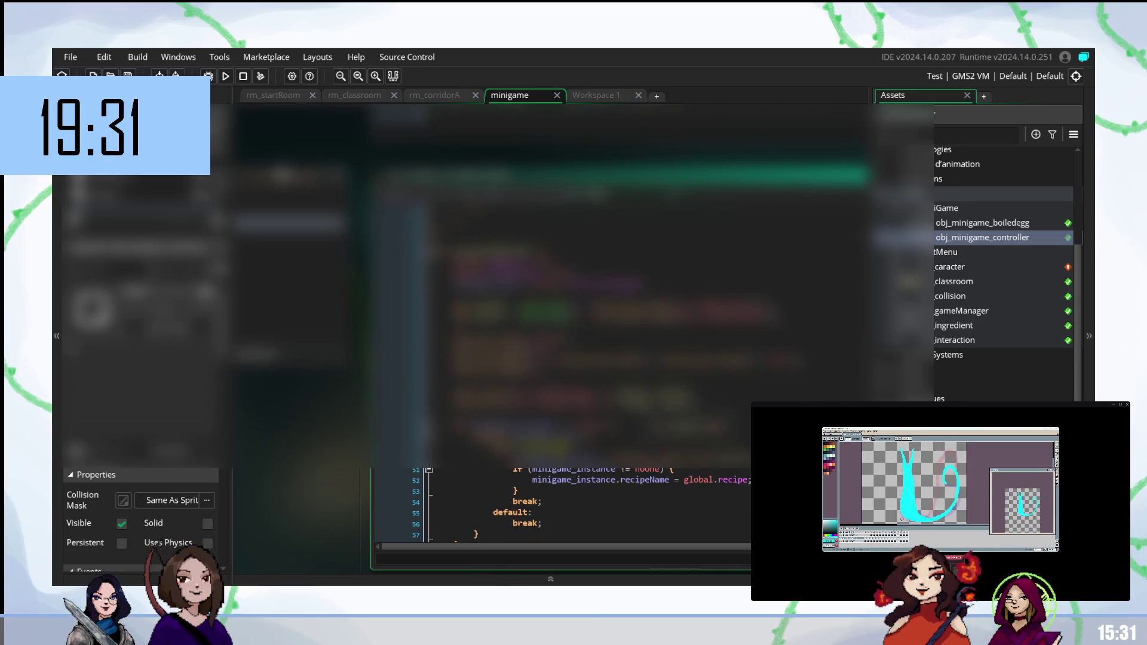
scroll(597, 358, "up", 8)
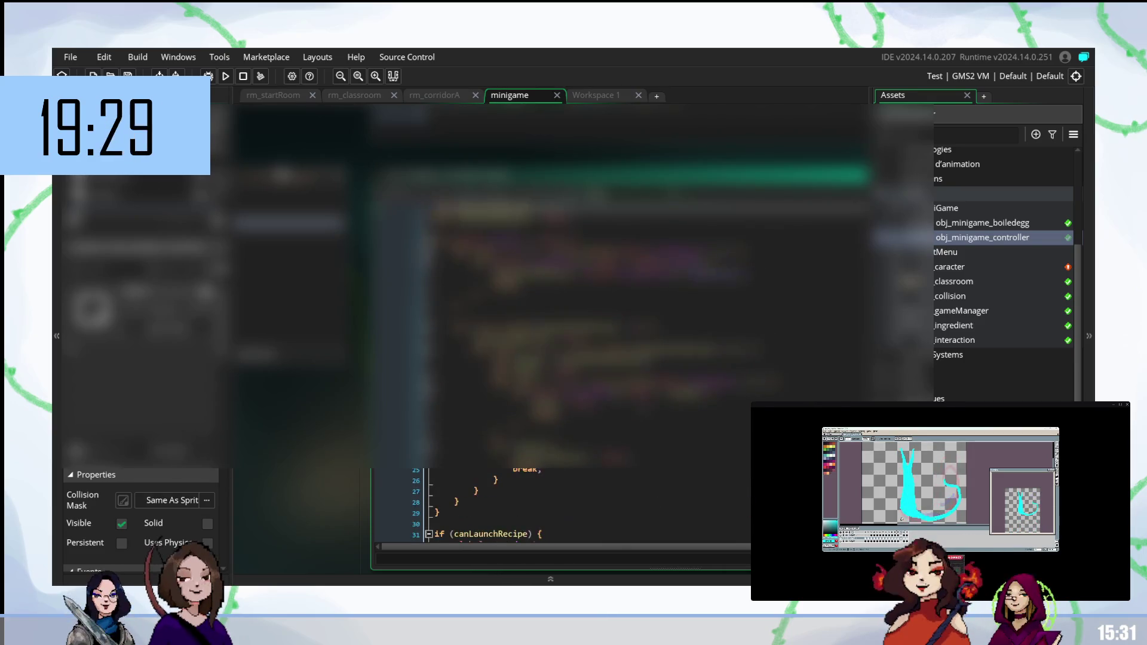
scroll(598, 358, "down", 8)
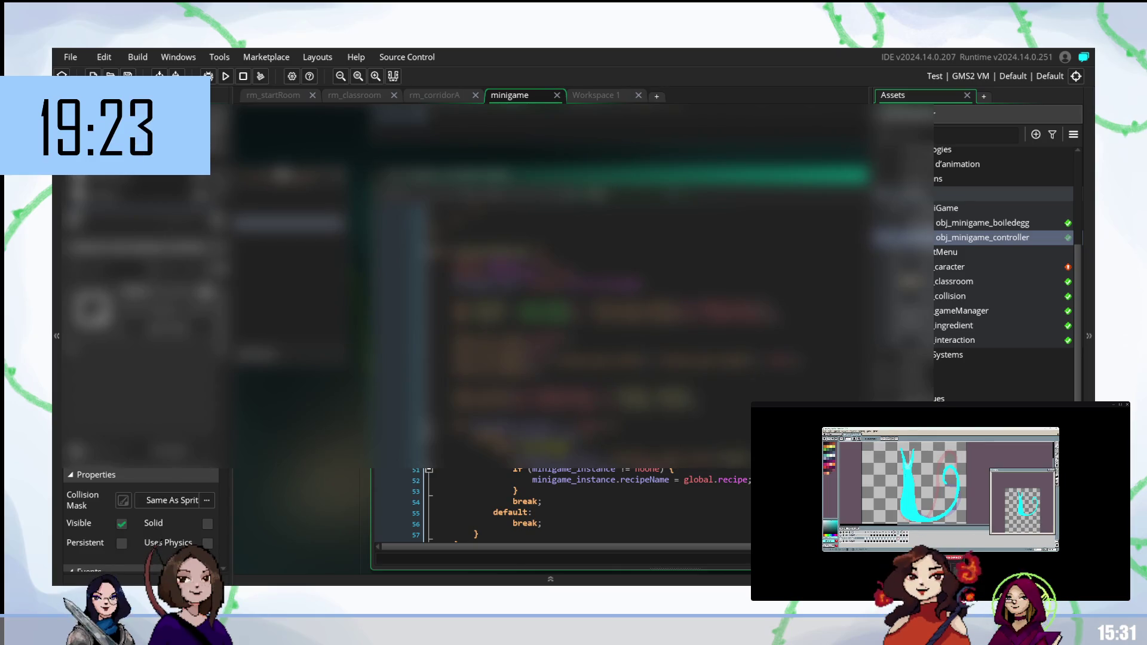
scroll(598, 359, "down", 4)
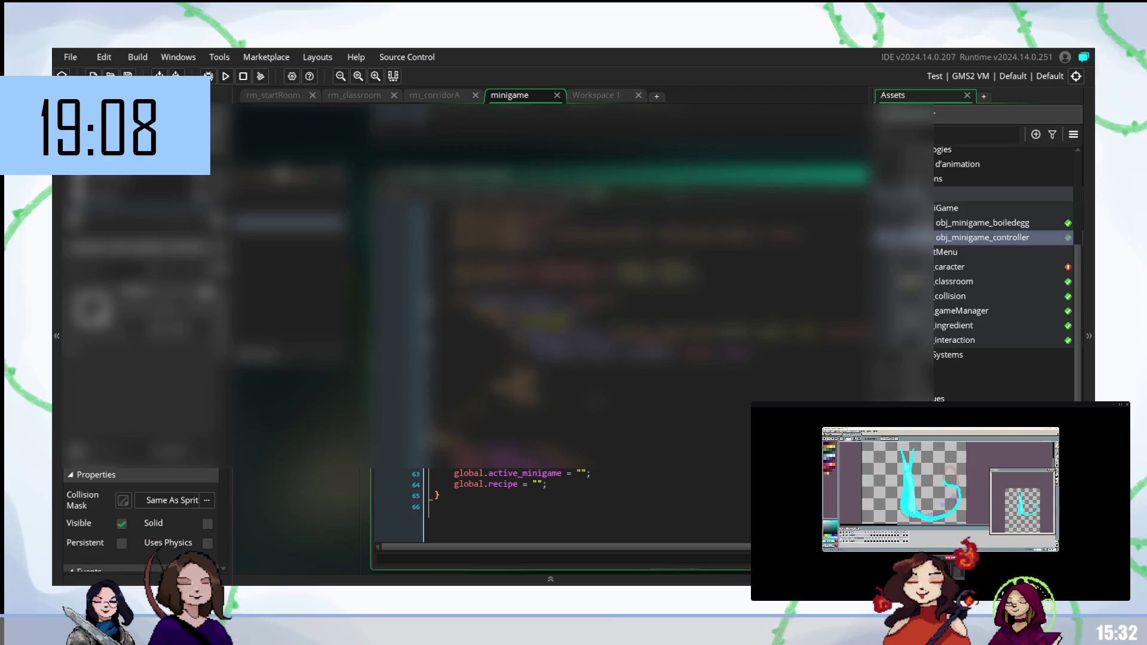
scroll(574, 358, "up", 10)
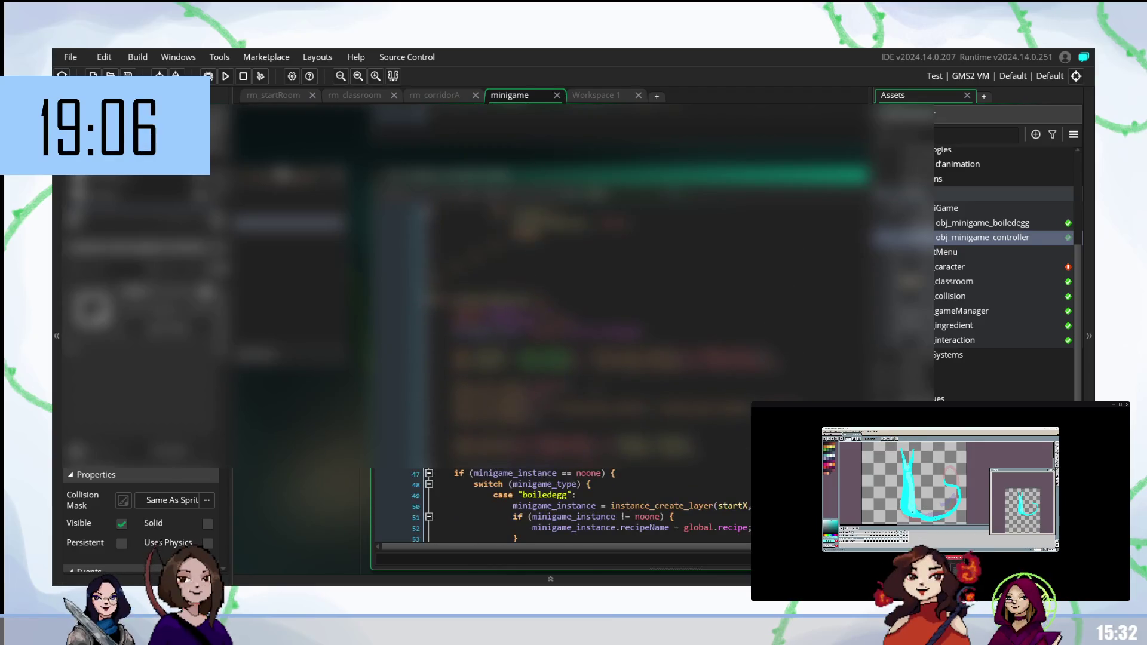
scroll(574, 359, "down", 3)
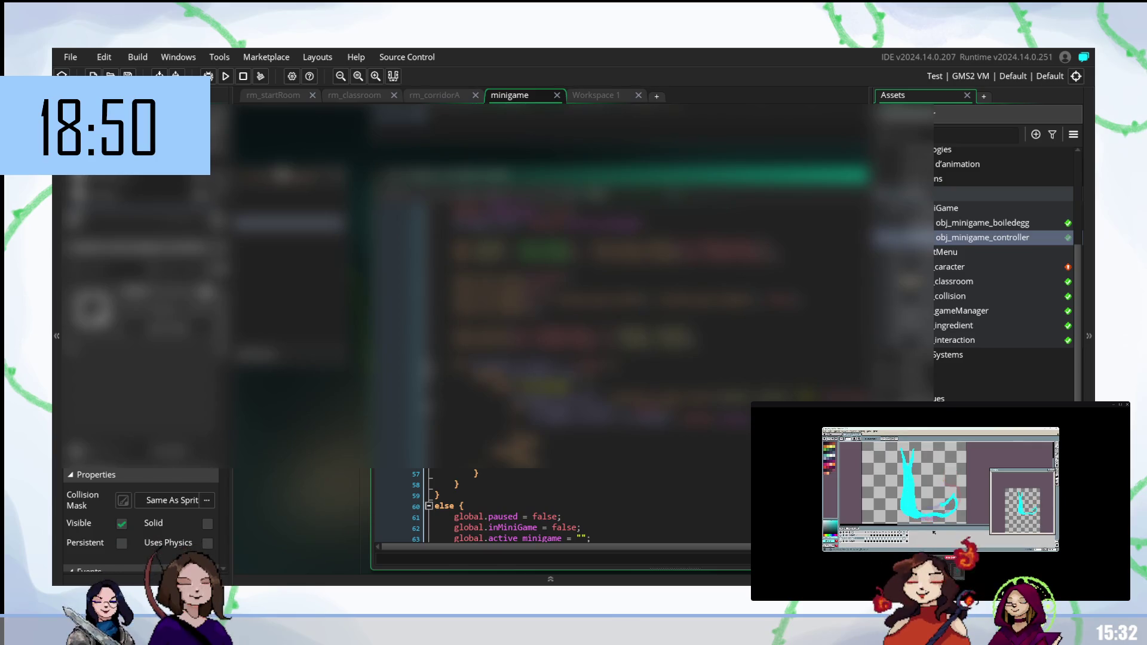
scroll(537, 507, "down", 2)
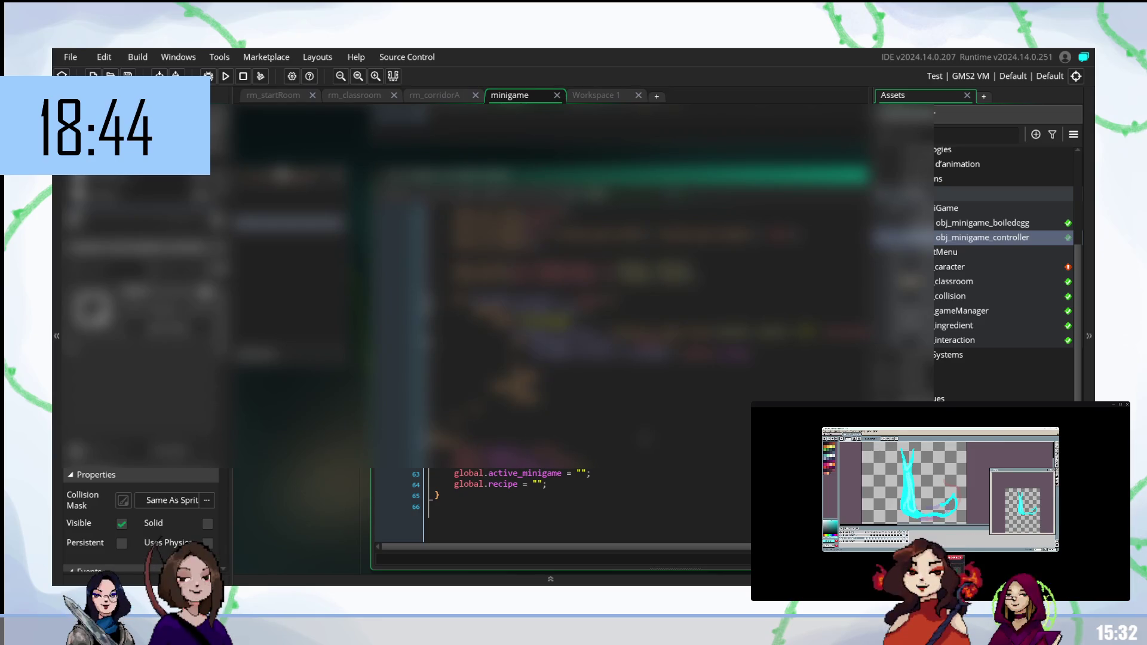
scroll(615, 335, "up", 9)
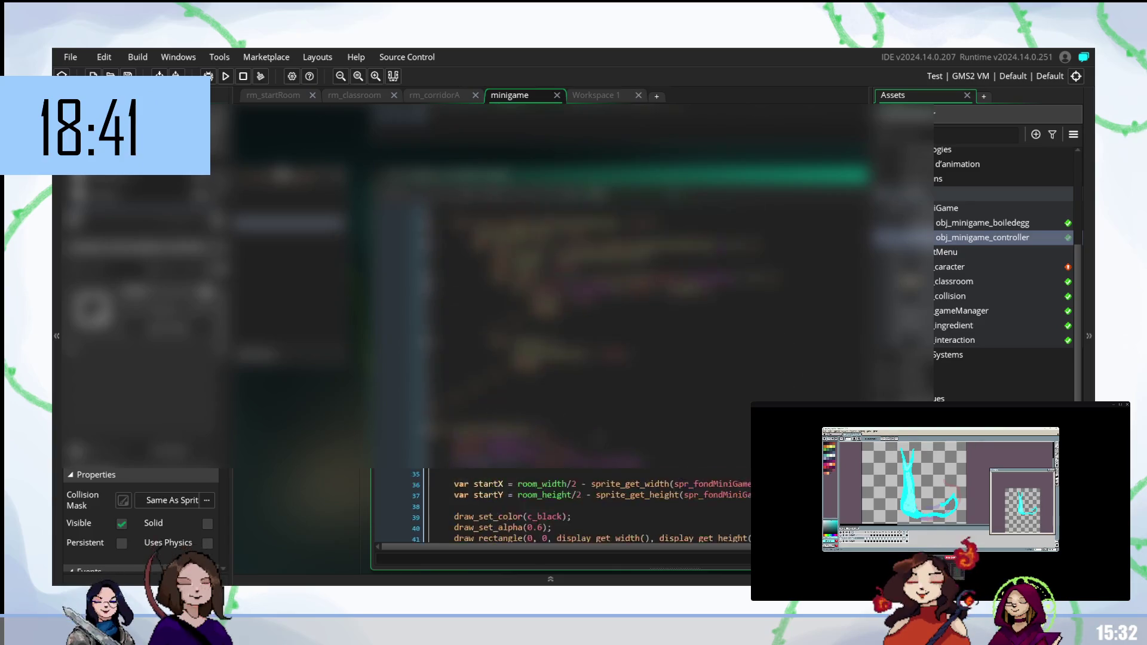
scroll(615, 335, "up", 3)
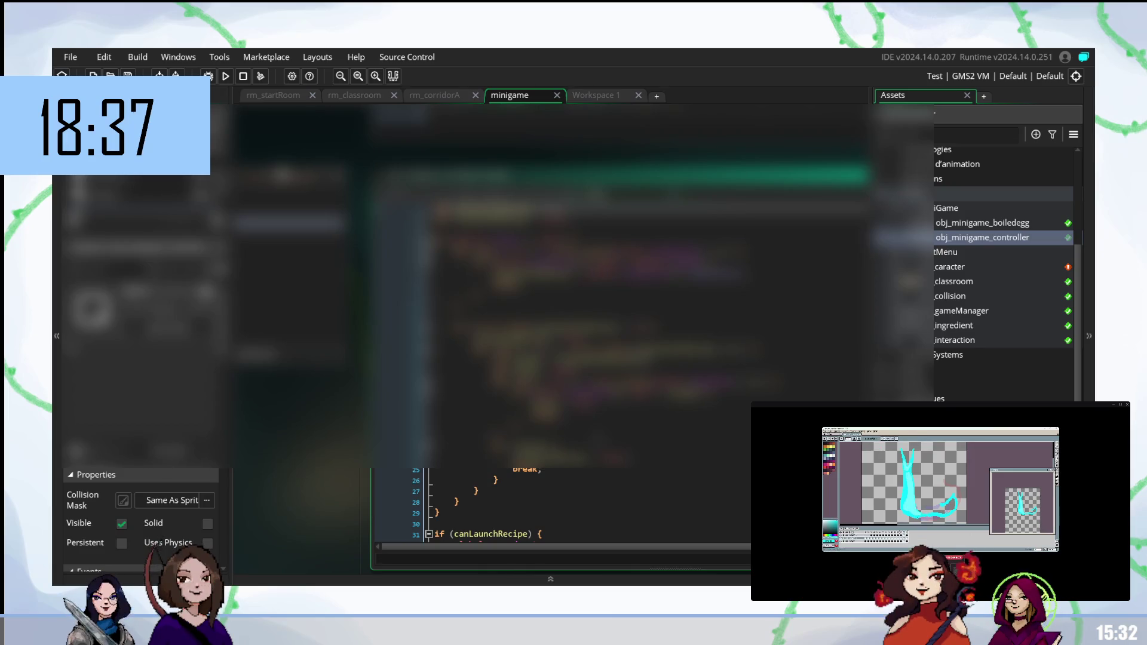
scroll(615, 334, "down", 3)
scroll(615, 334, "up", 3)
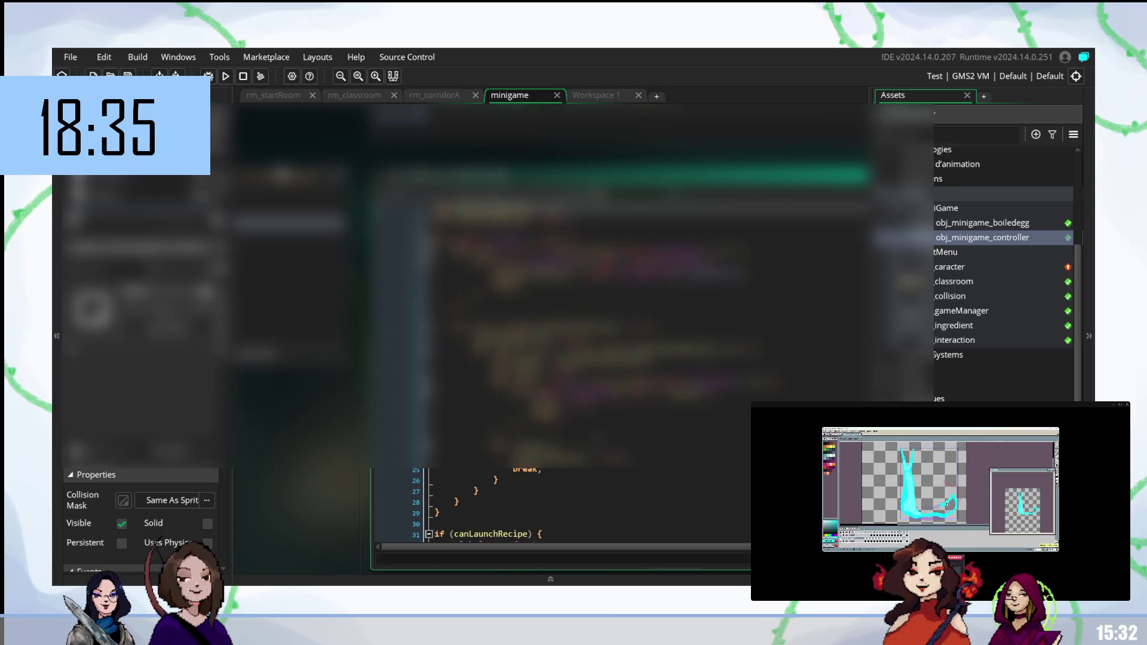
scroll(591, 377, "down", 6)
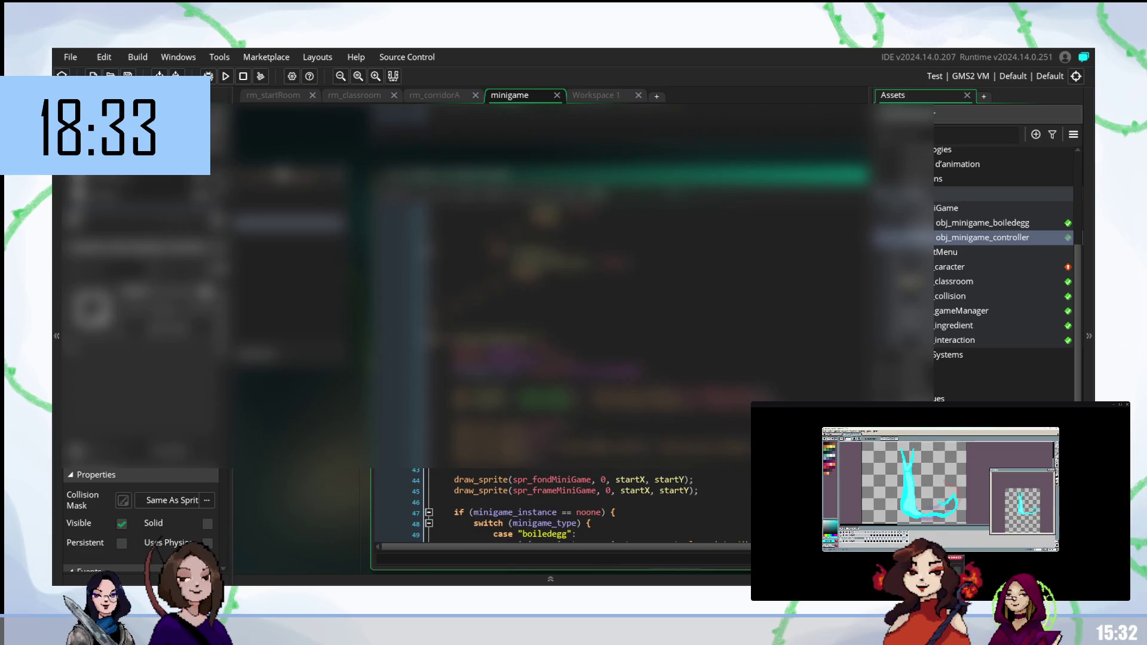
scroll(592, 377, "up", 6)
scroll(591, 376, "down", 6)
scroll(592, 377, "up", 6)
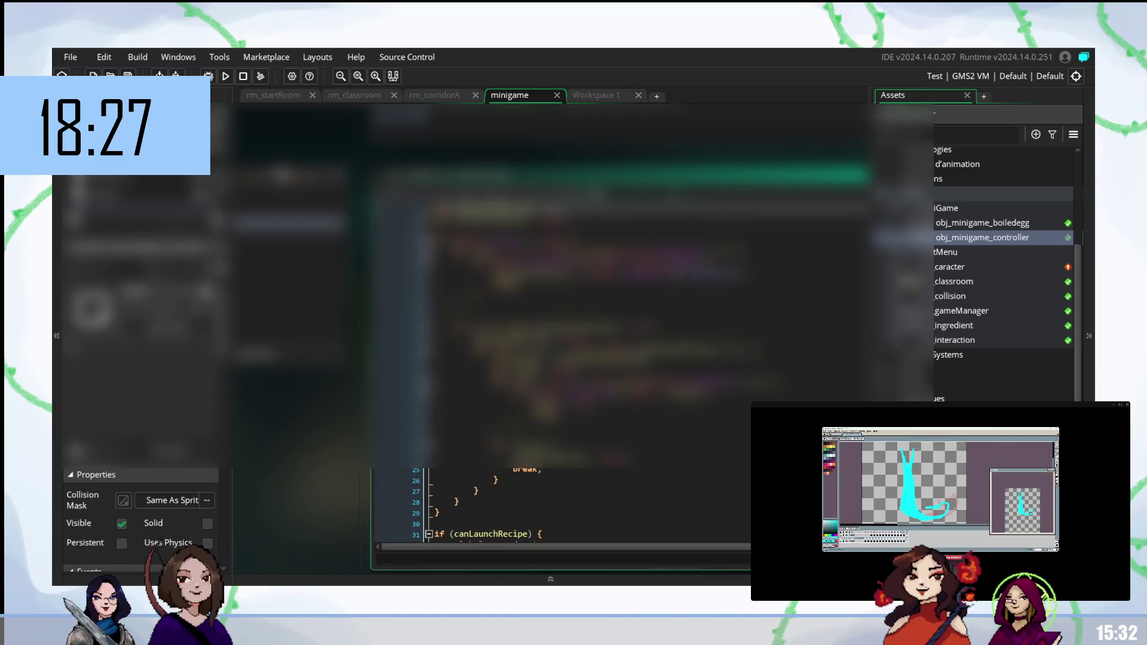
Step: Go to the end of line 7 and to line 39, dismissing the draw_sprite tooltip
left_click(765, 273)
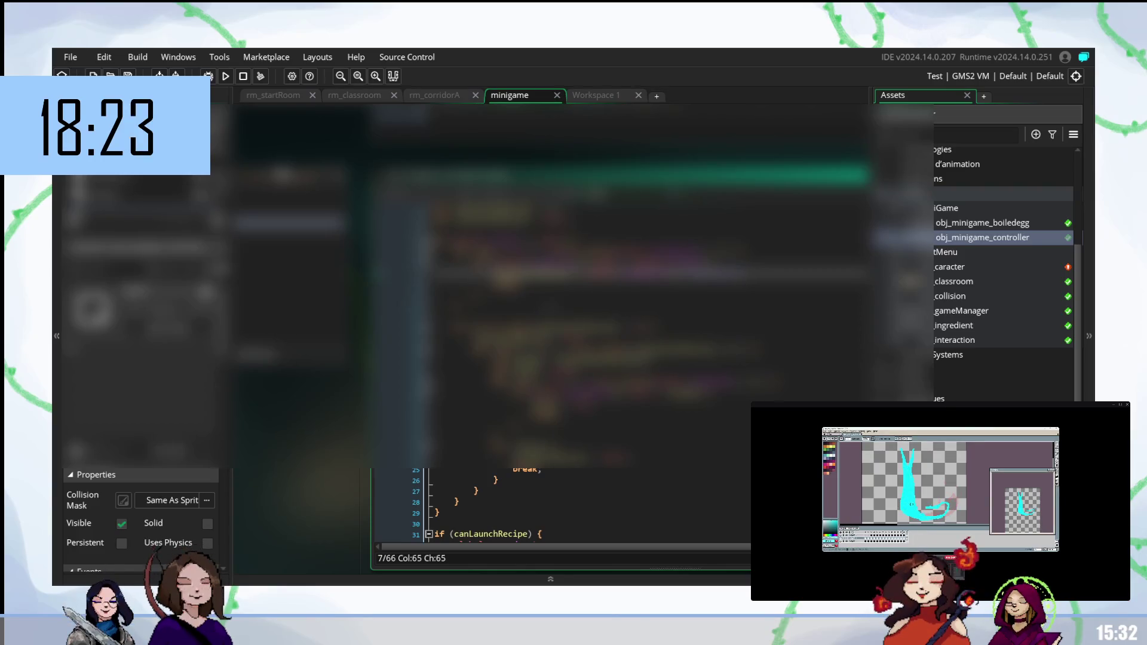
scroll(561, 508, "down", 8)
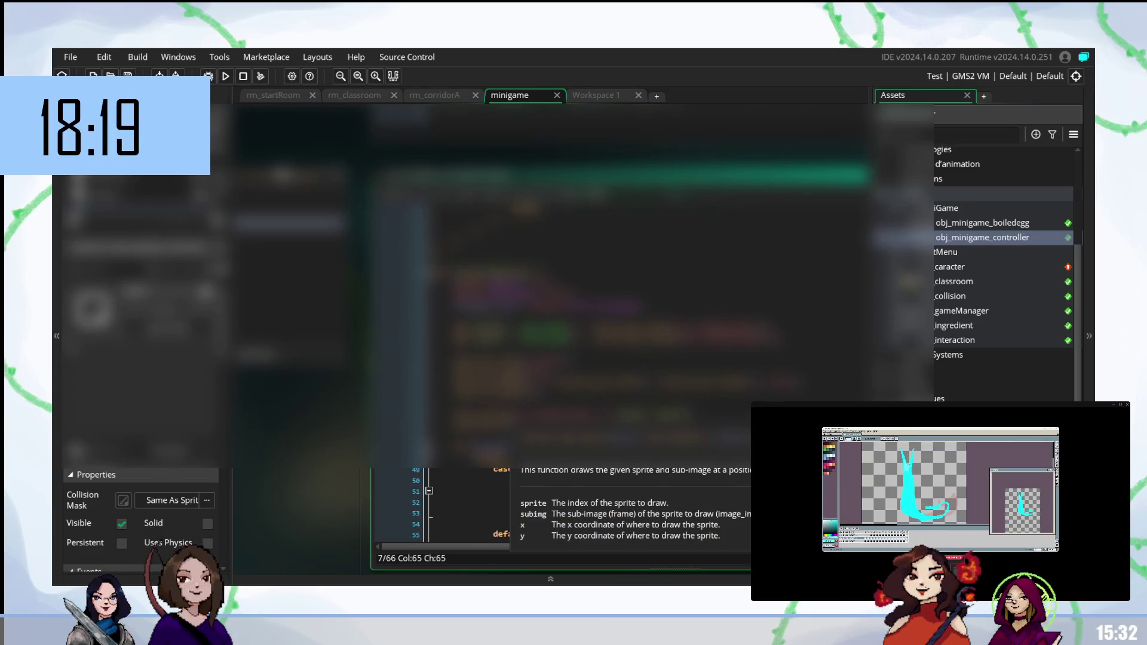
left_click(593, 359)
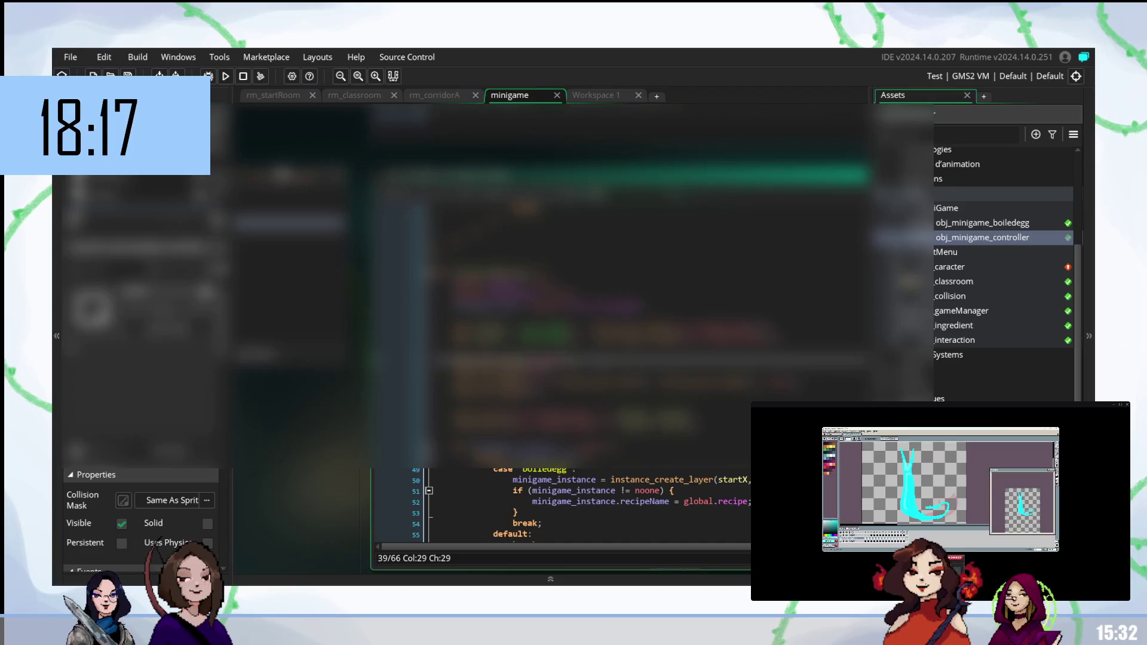
scroll(562, 508, "down", 2)
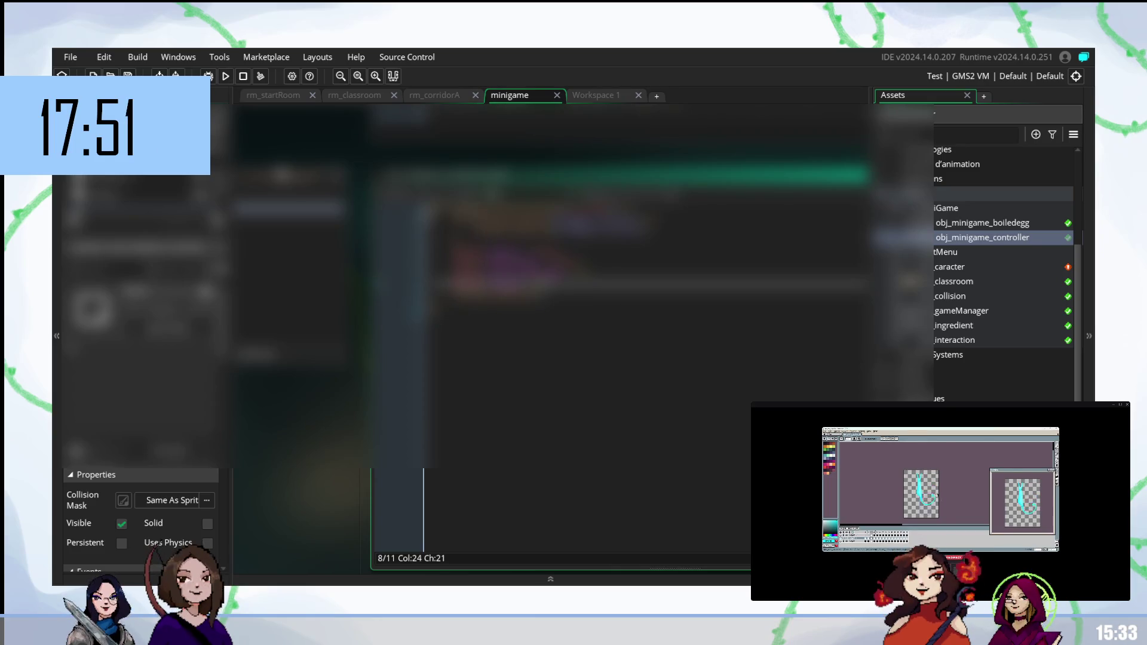
Step: Paste the new lines at line 2 of the minigame controller's event code
left_click(287, 191)
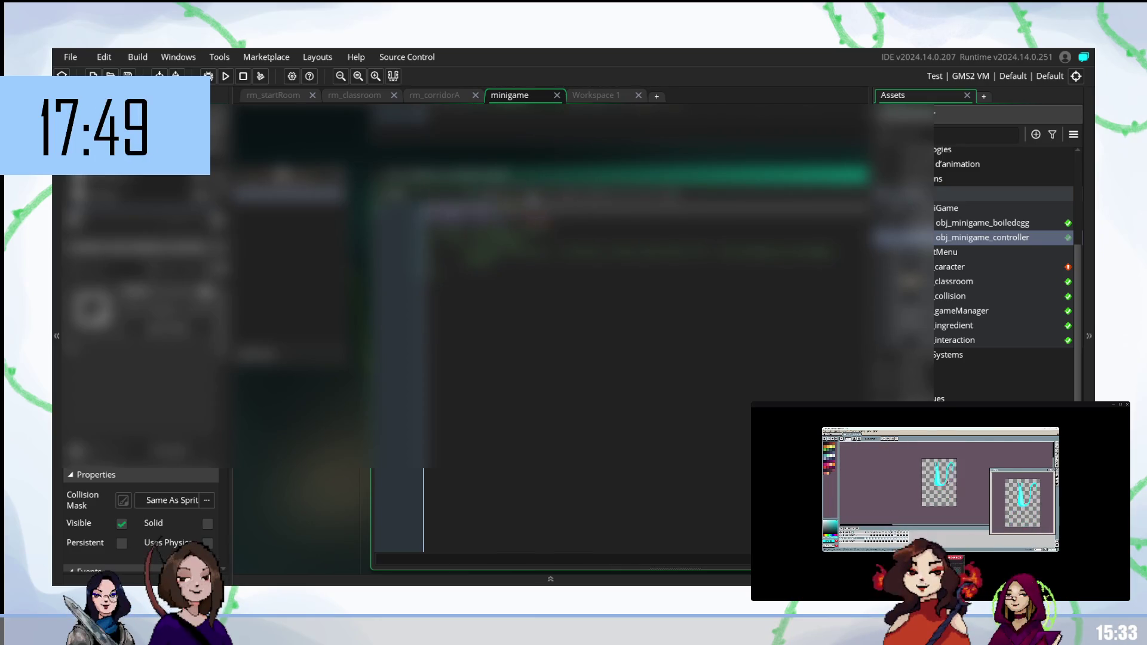
left_click(568, 221)
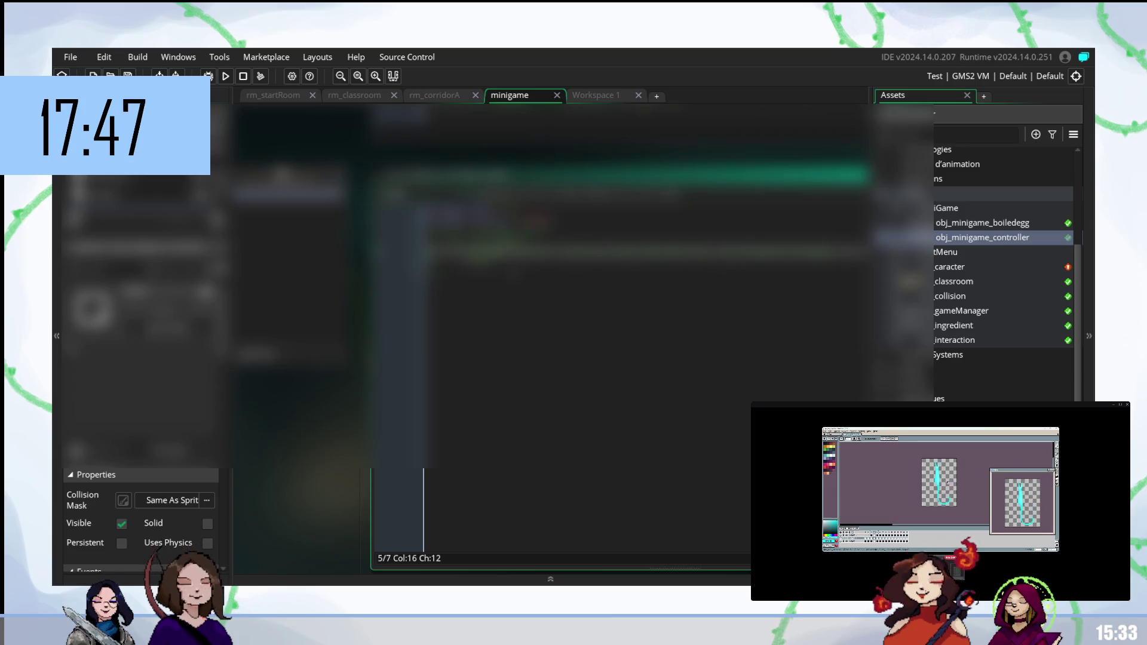
key("Escape")
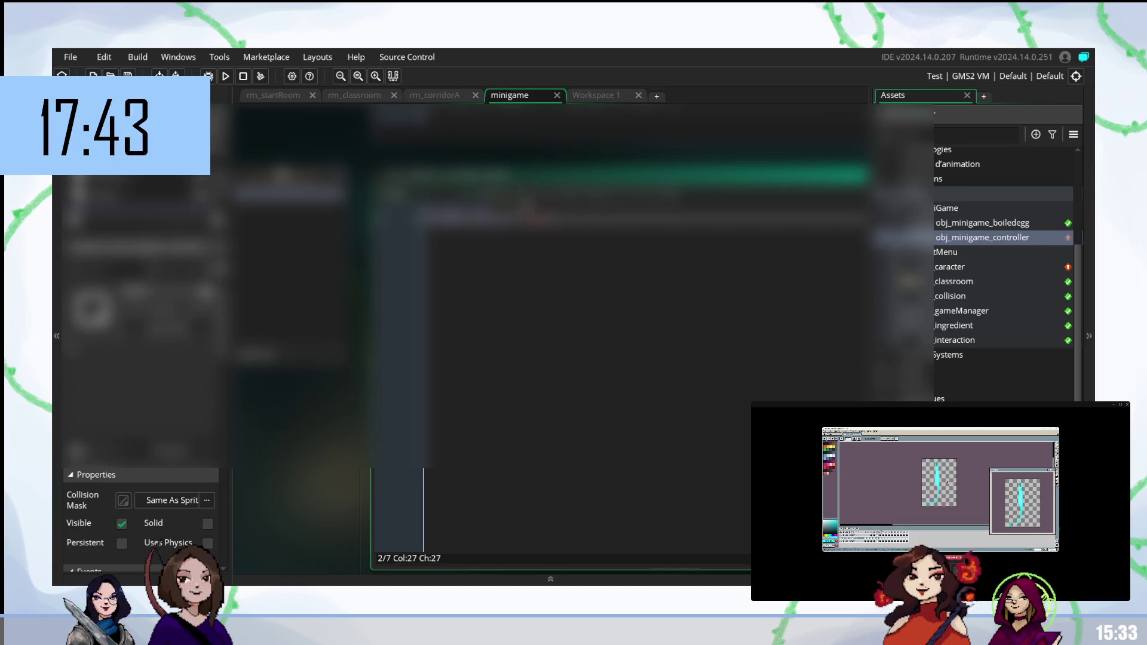
key("ctrl+v")
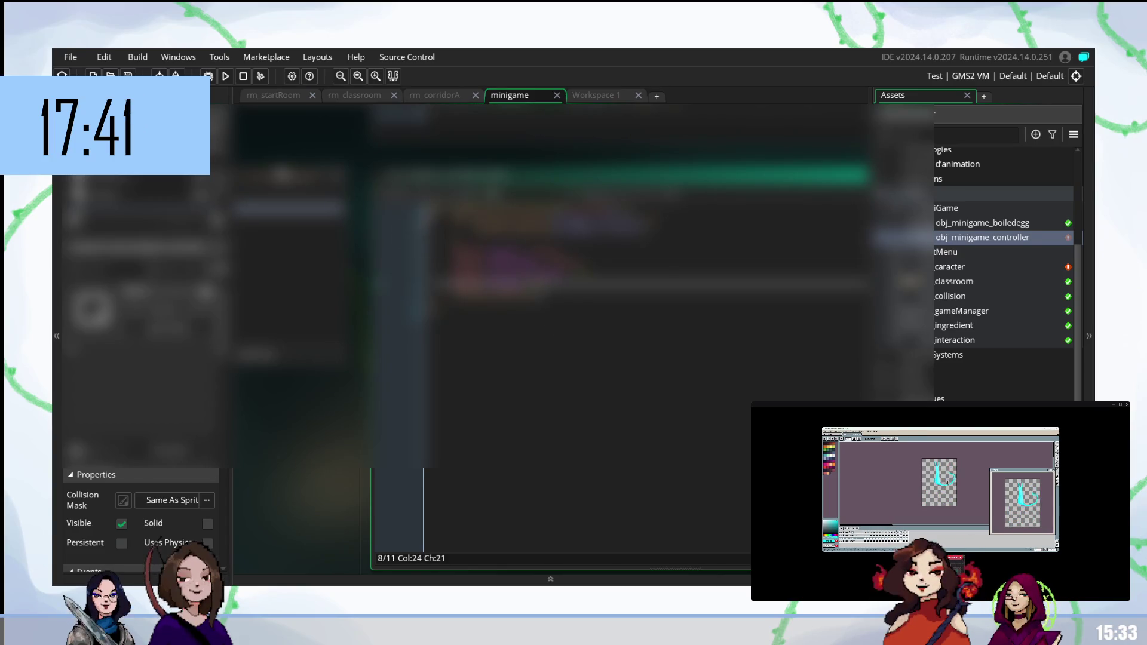
Step: Open the controller's recipe-checking event containing the canLaunchRecipe check and review it
left_click(305, 438)
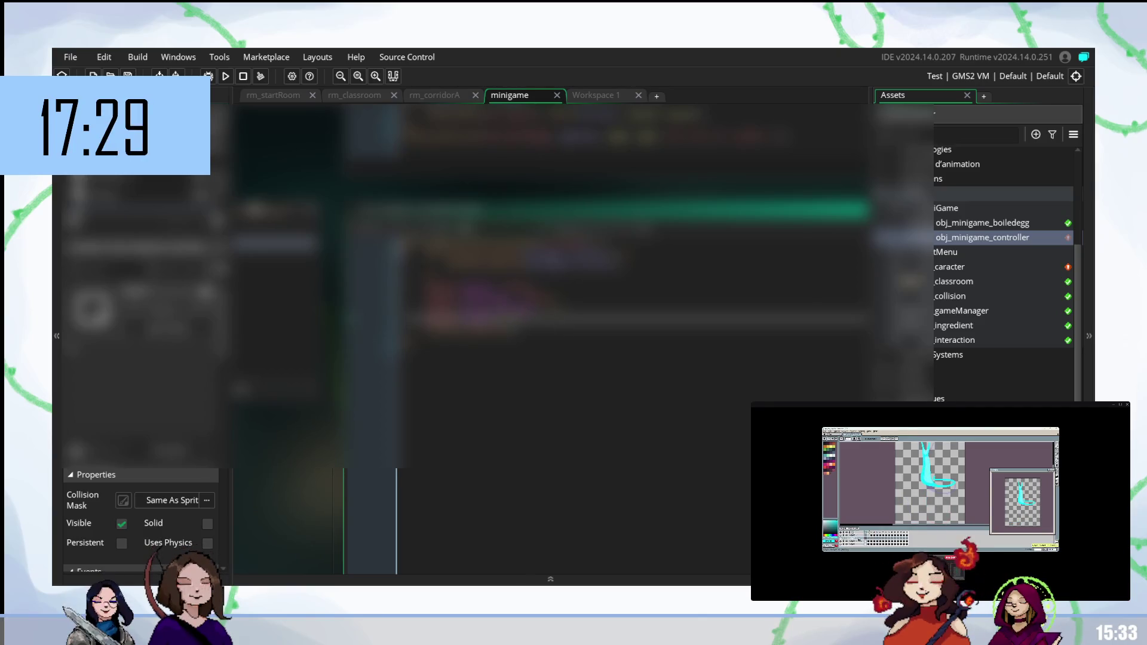
scroll(607, 359, "up", 7)
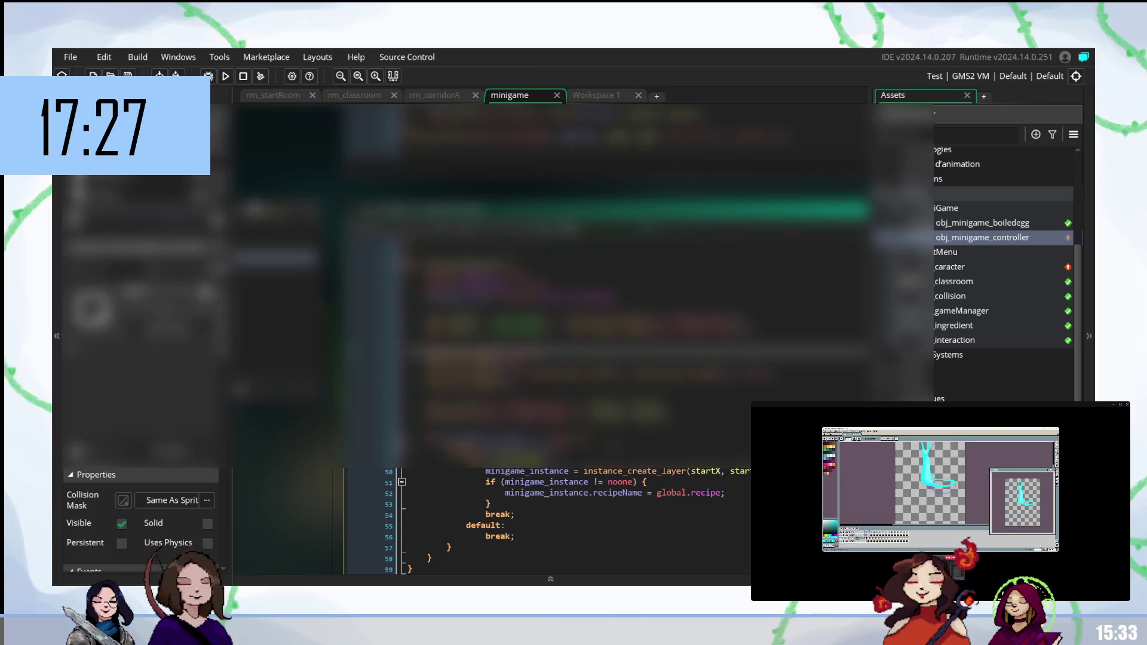
scroll(607, 359, "up", 9)
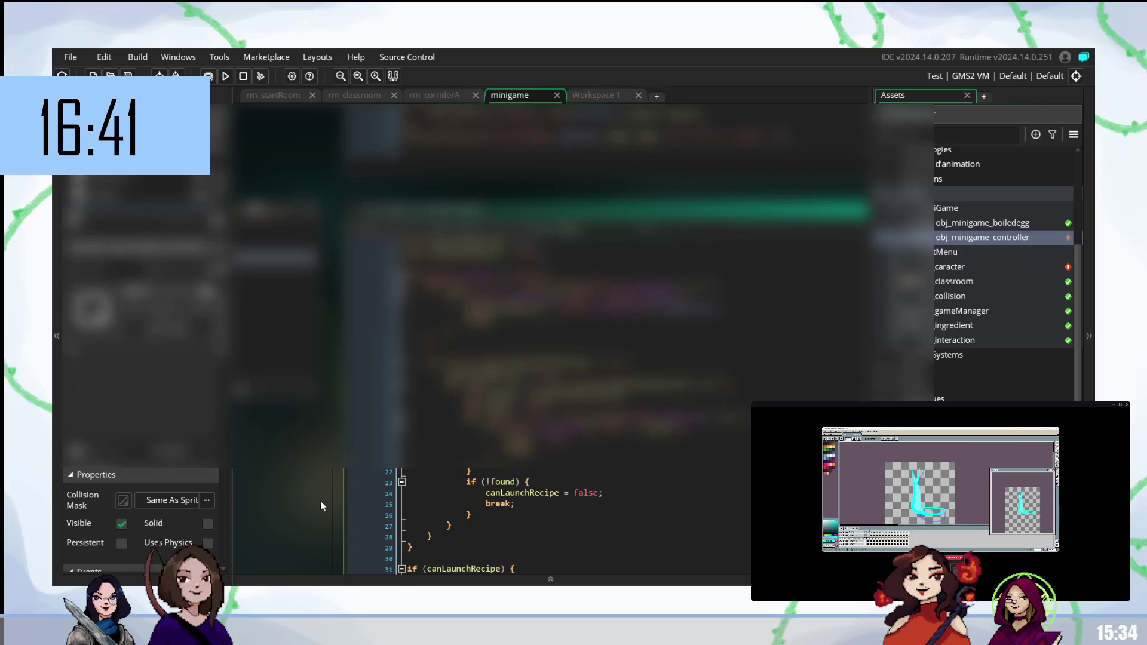
Step: Hide the left dock panel and switch to Workspace 1 with the 66-line controller event
scroll(344, 495, "down", 2)
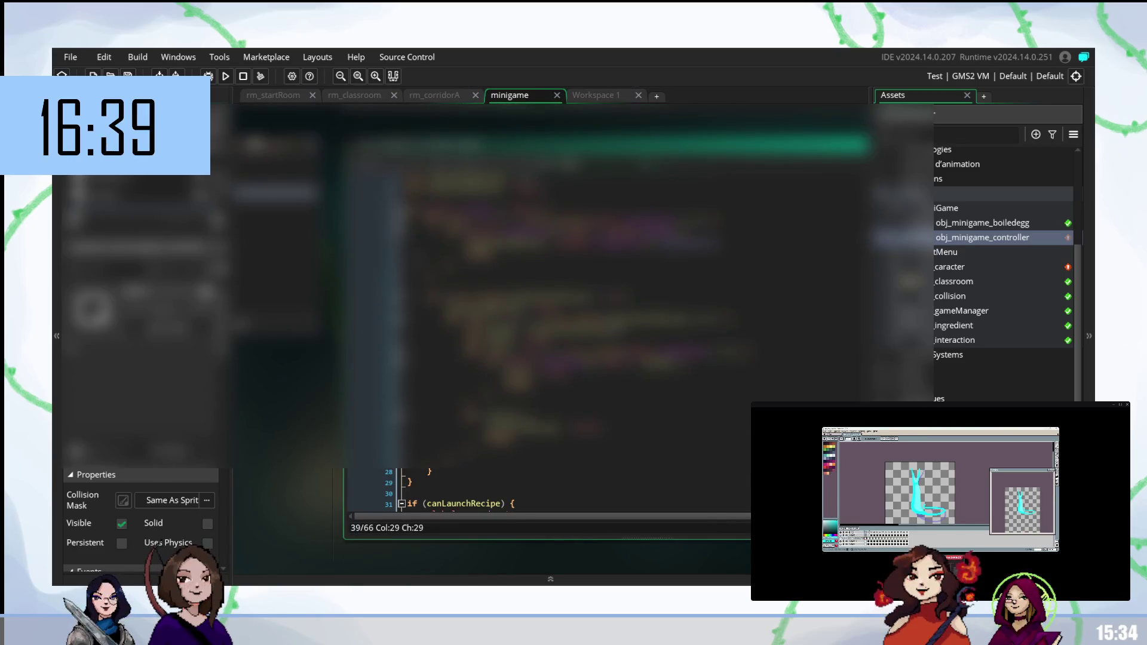
scroll(549, 341, "down", 5)
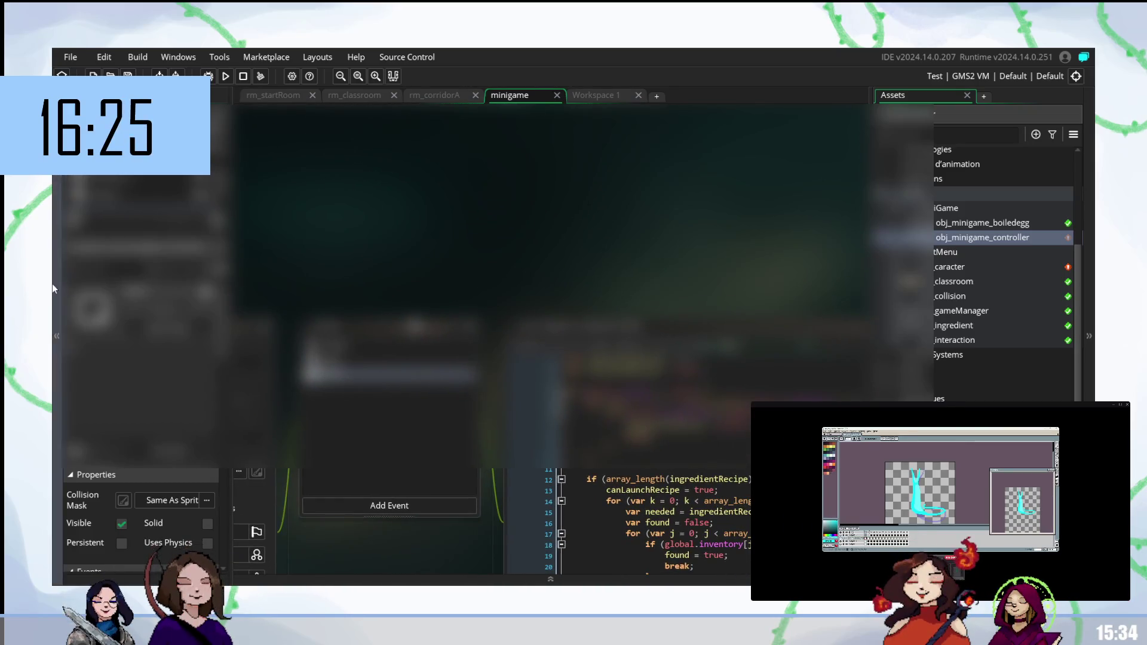
left_click(56, 335)
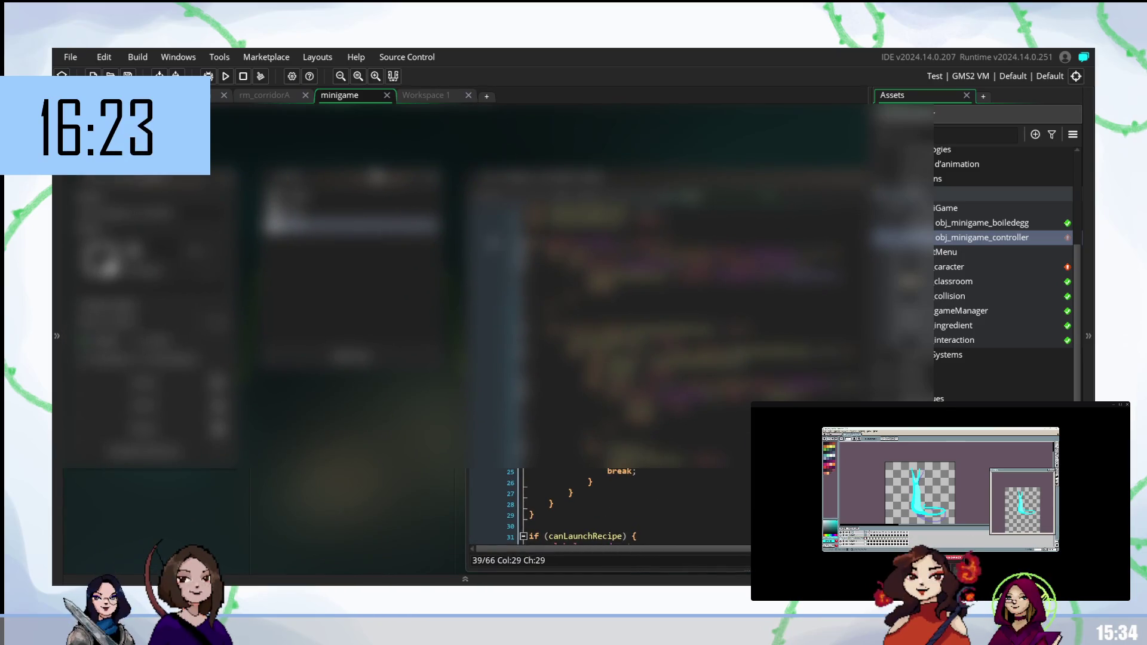
scroll(457, 497, "right", 3)
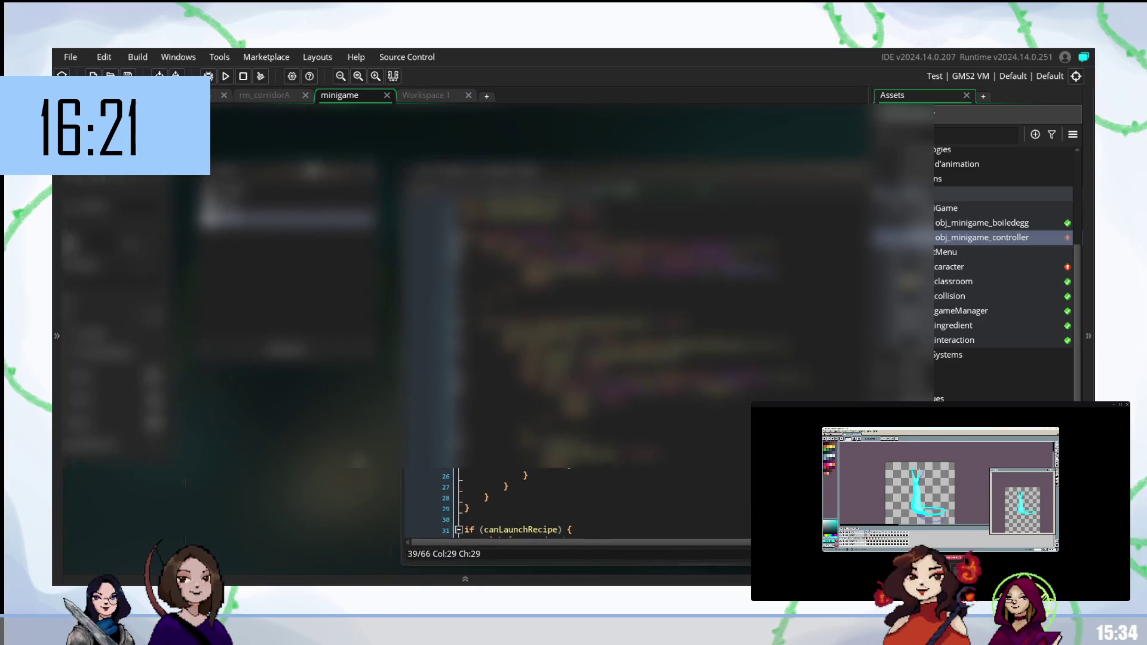
scroll(315, 471, "down", 2)
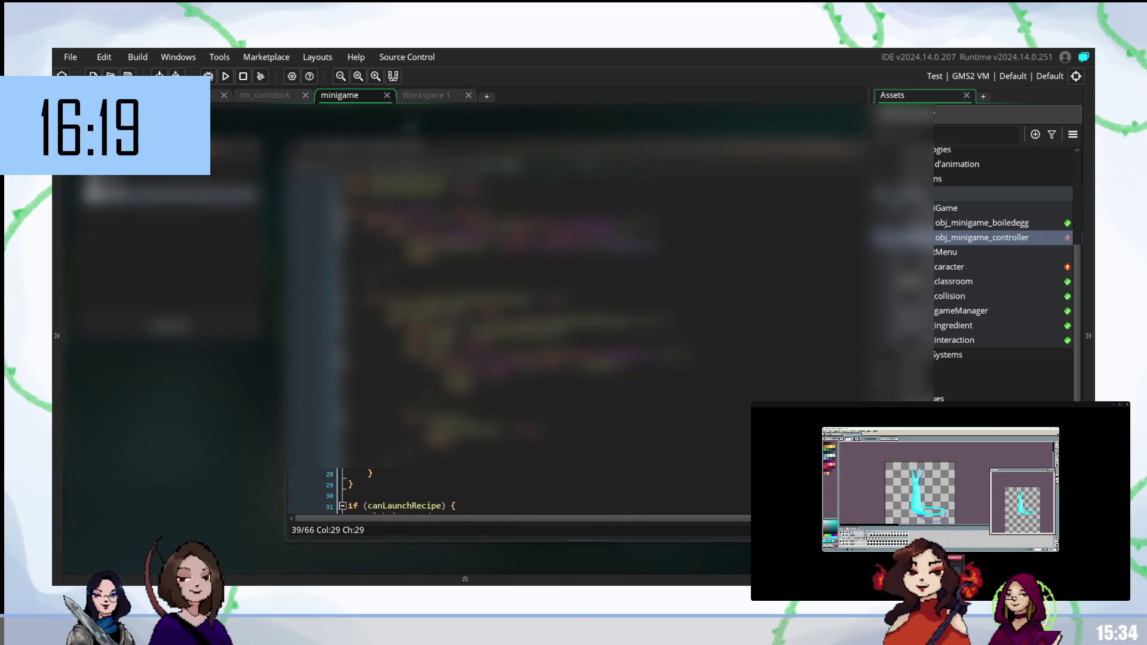
left_click(413, 97)
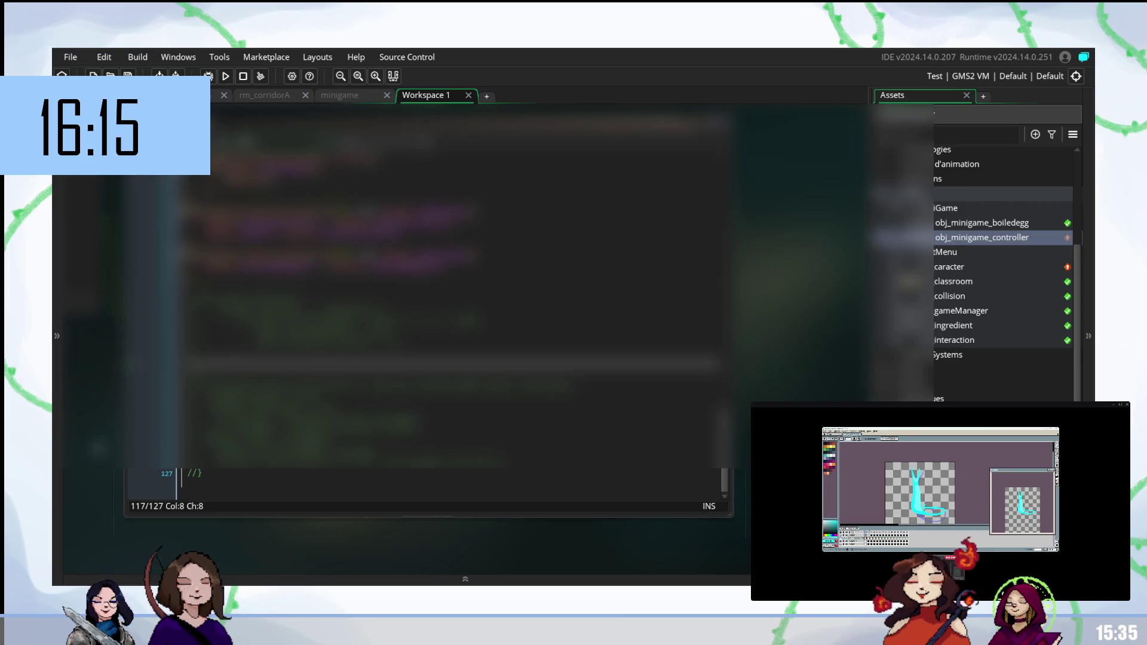
Step: In the minigame workspace, open scr_interaction from the Windows list
scroll(418, 311, "left", 2)
scroll(418, 311, "left", 2)
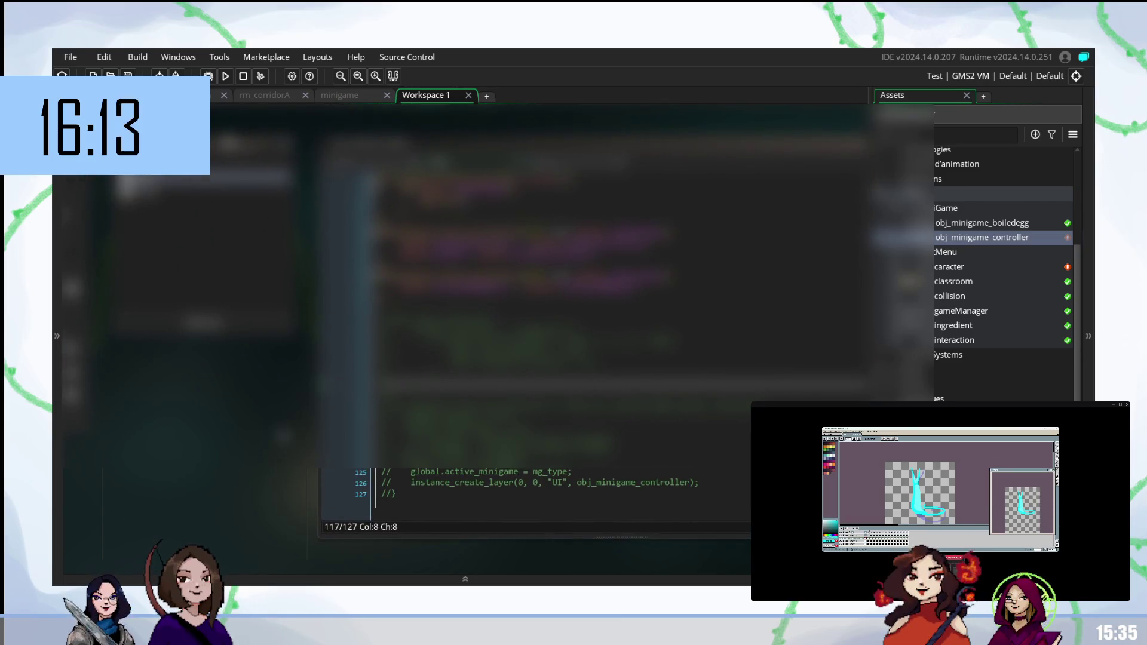
right_click(272, 467)
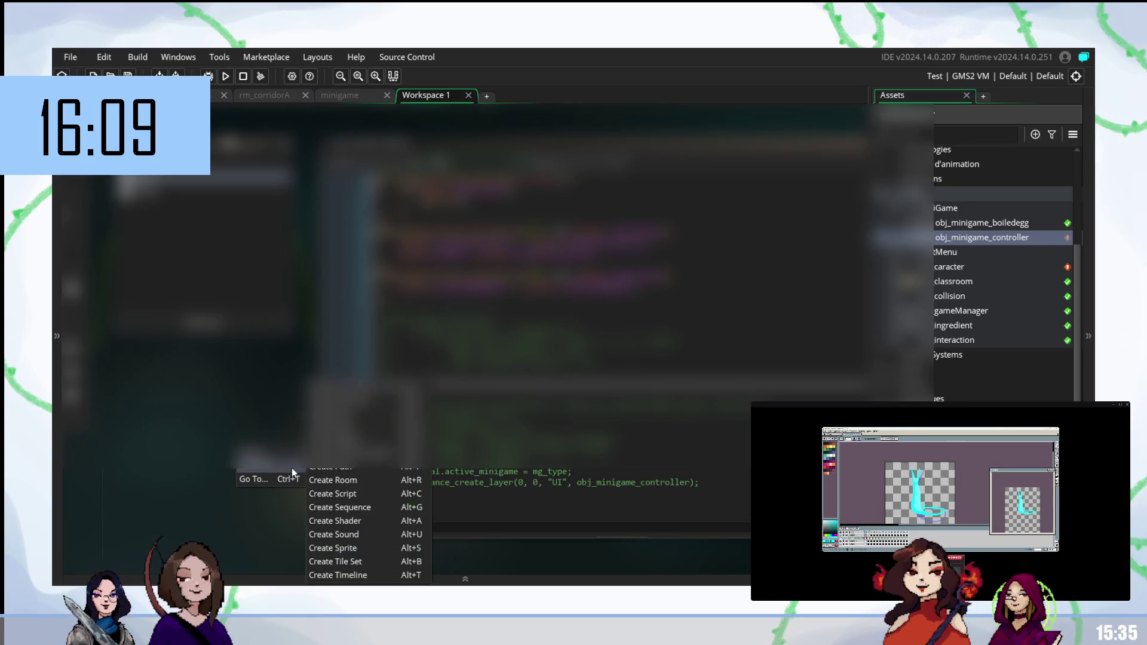
key("Escape")
left_click(340, 95)
right_click(207, 482)
mouse_move(239, 502)
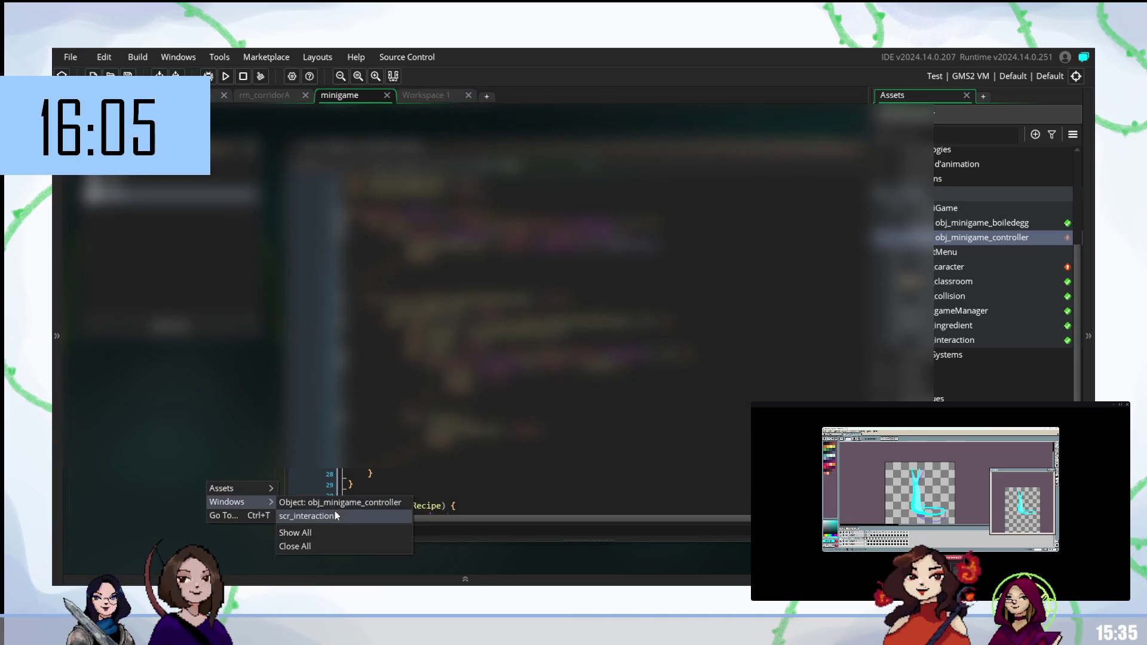
left_click(317, 516)
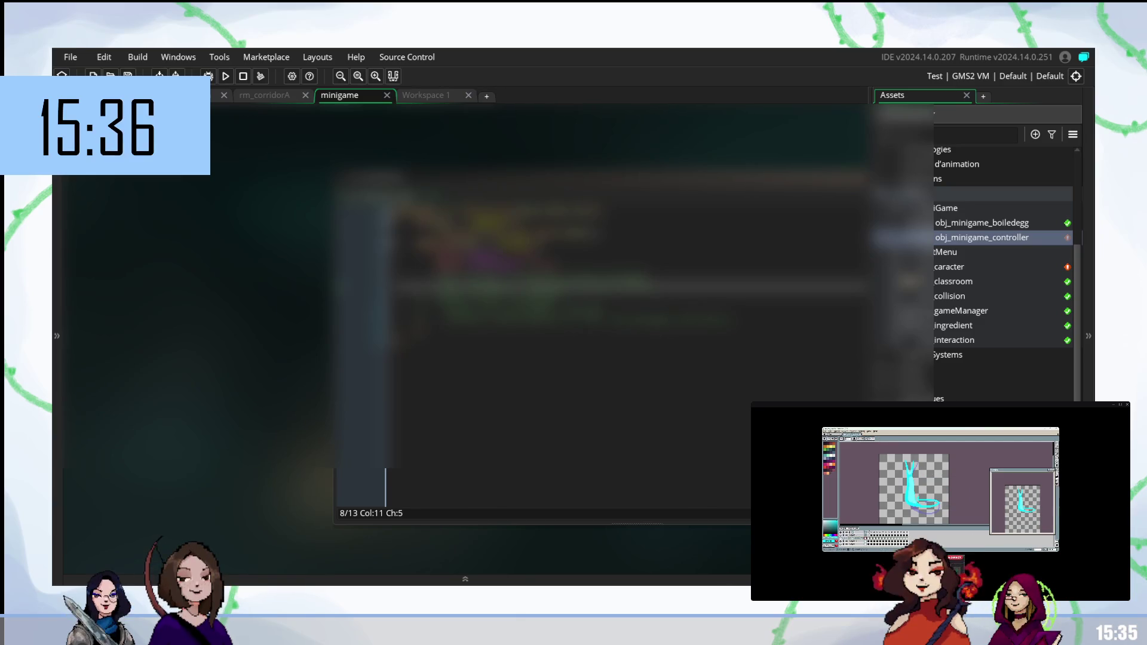
Step: Replace the rest of line 7 in scr_interaction with pasted code, add ')' and start a new line
key("Up")
key("Left")
key("Left")
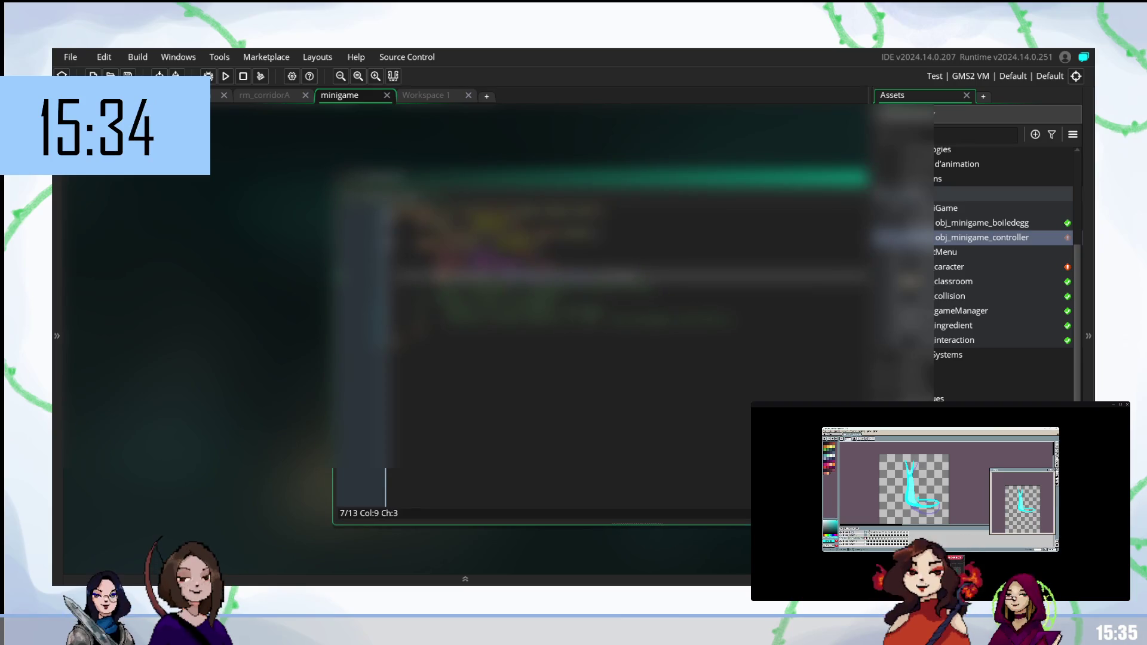
key("shift+End")
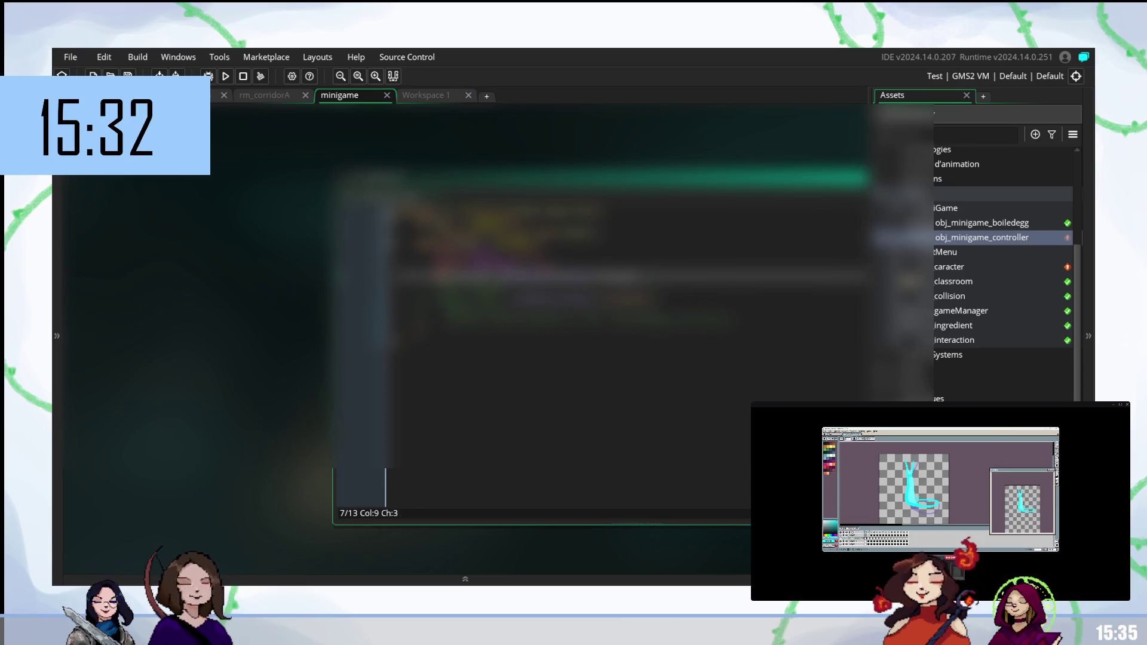
key("ctrl+v")
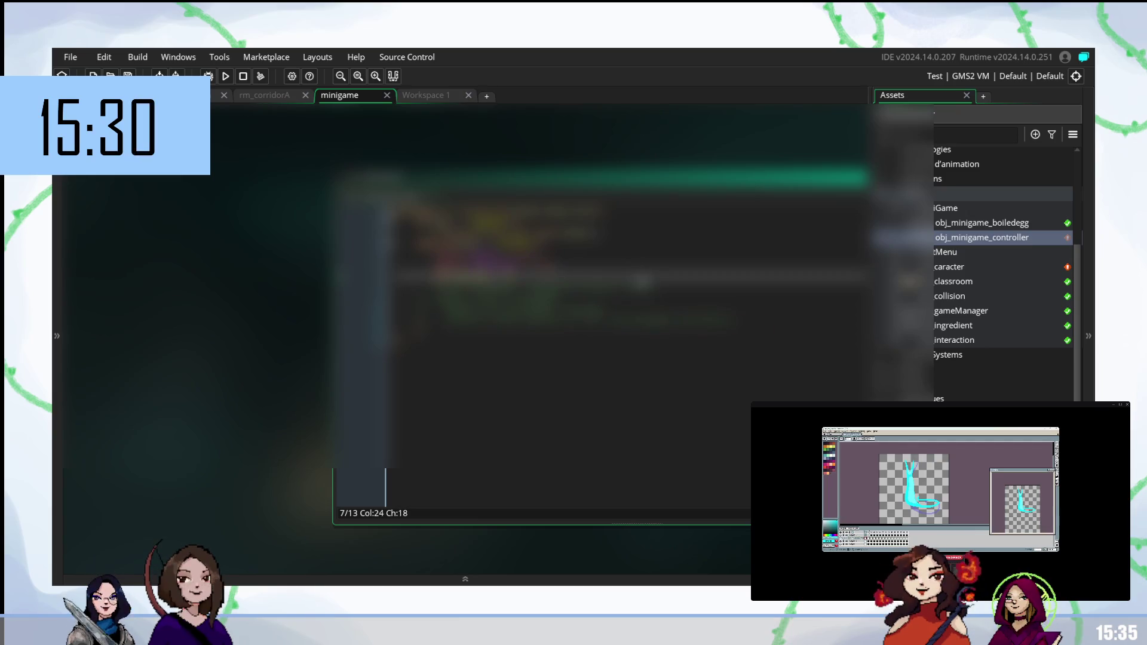
key("Right")
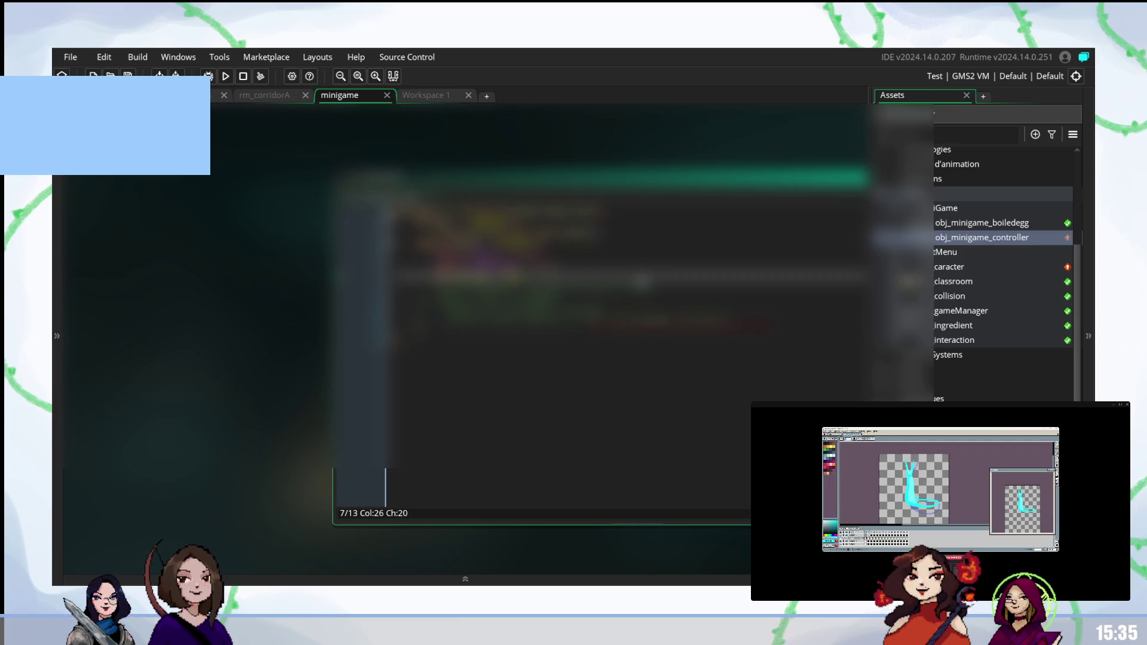
key("Right")
type(")")
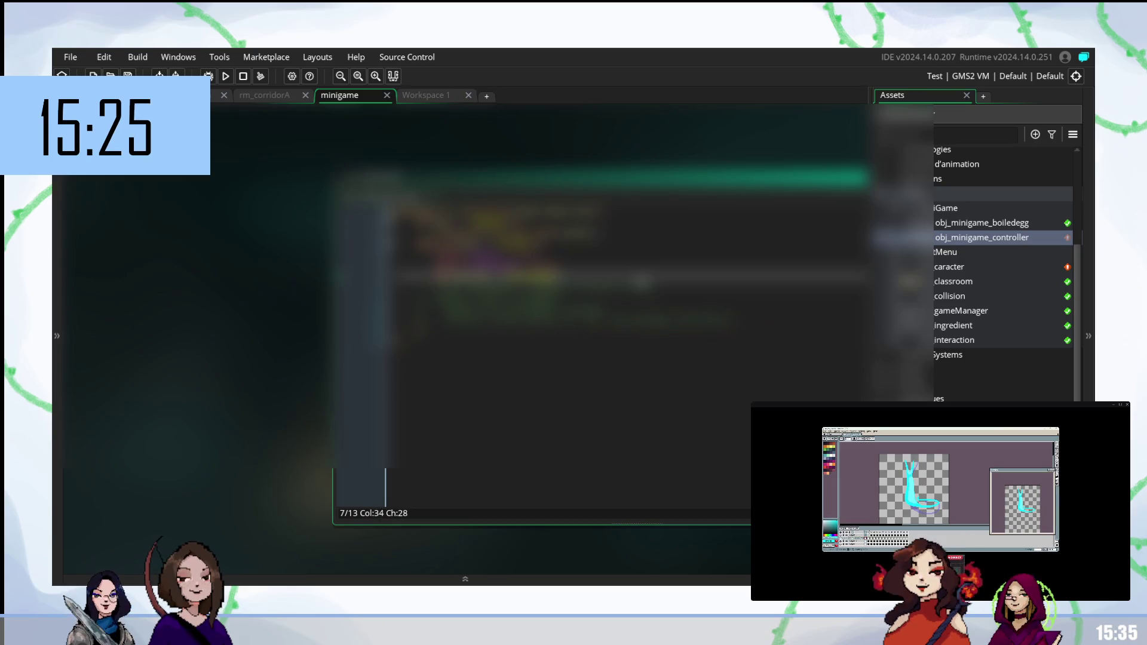
key("Return")
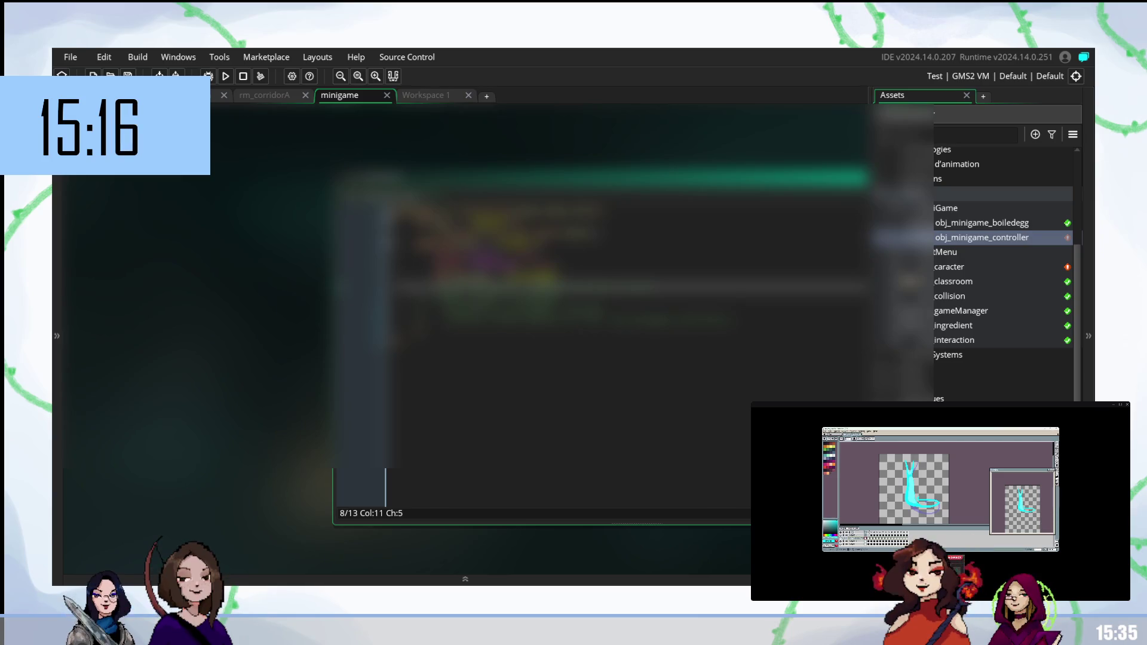
key("BackSpace")
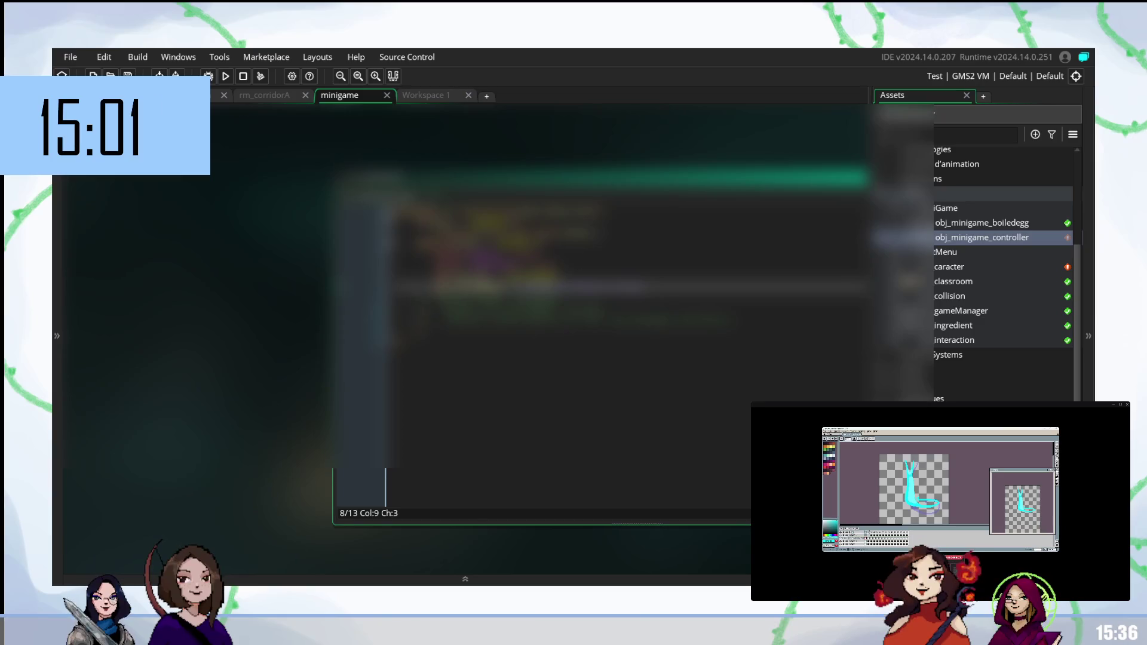
left_click_drag(256, 349, 200, 332)
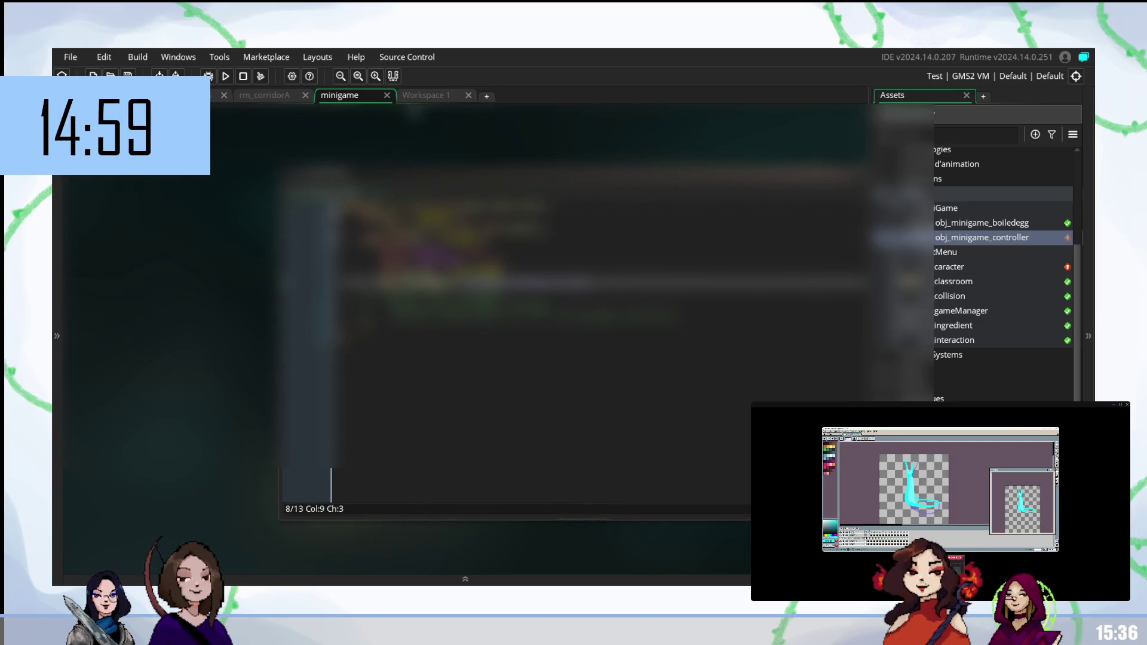
Step: Return to Workspace 1 and open the gameManager object from the Asset Browser
left_click(426, 95)
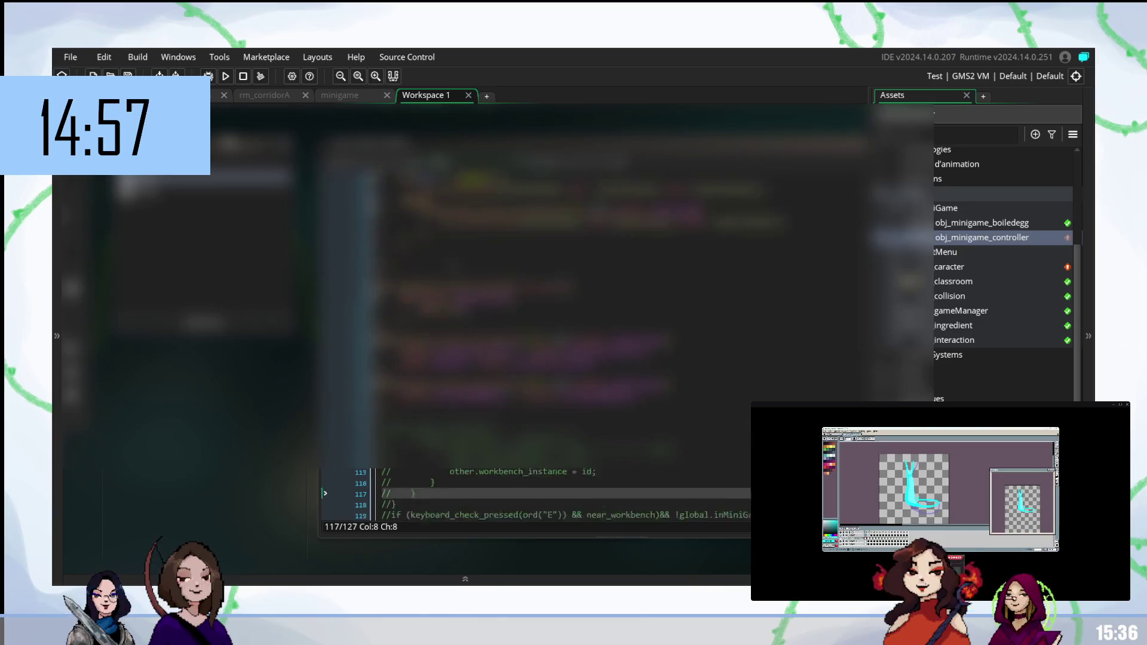
scroll(538, 494, "down", 2)
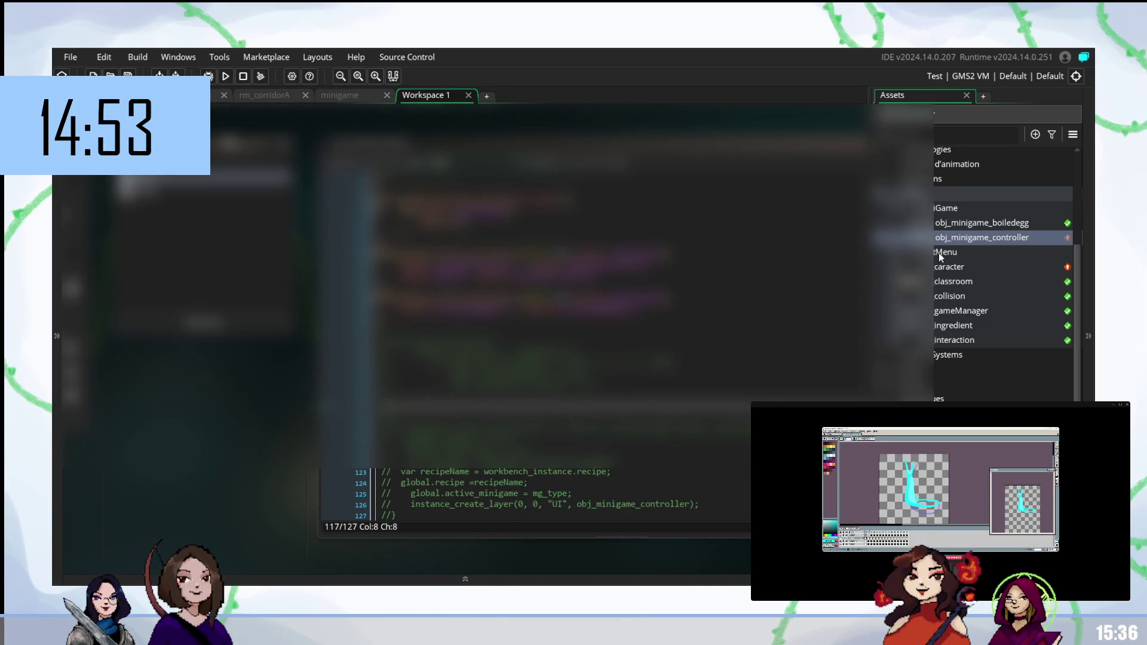
double_click(954, 312)
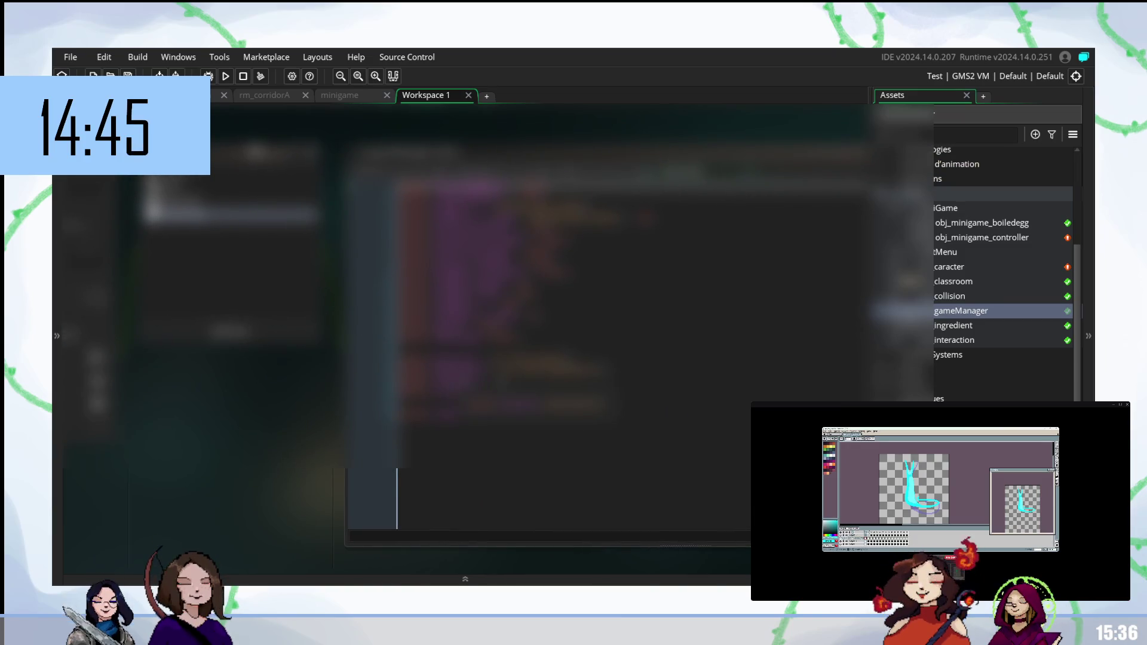
Step: Paste into the gameManager code, open the ingredient object, then reopen obj_minigame_controller
left_click(537, 393)
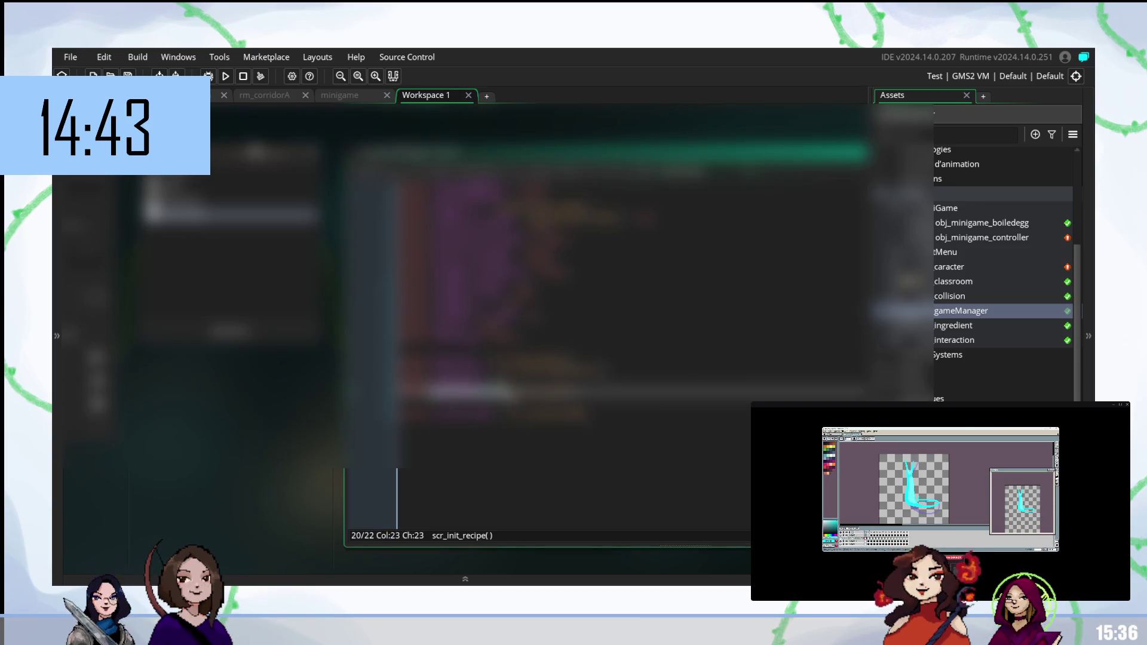
left_click(538, 360)
key("ctrl+v")
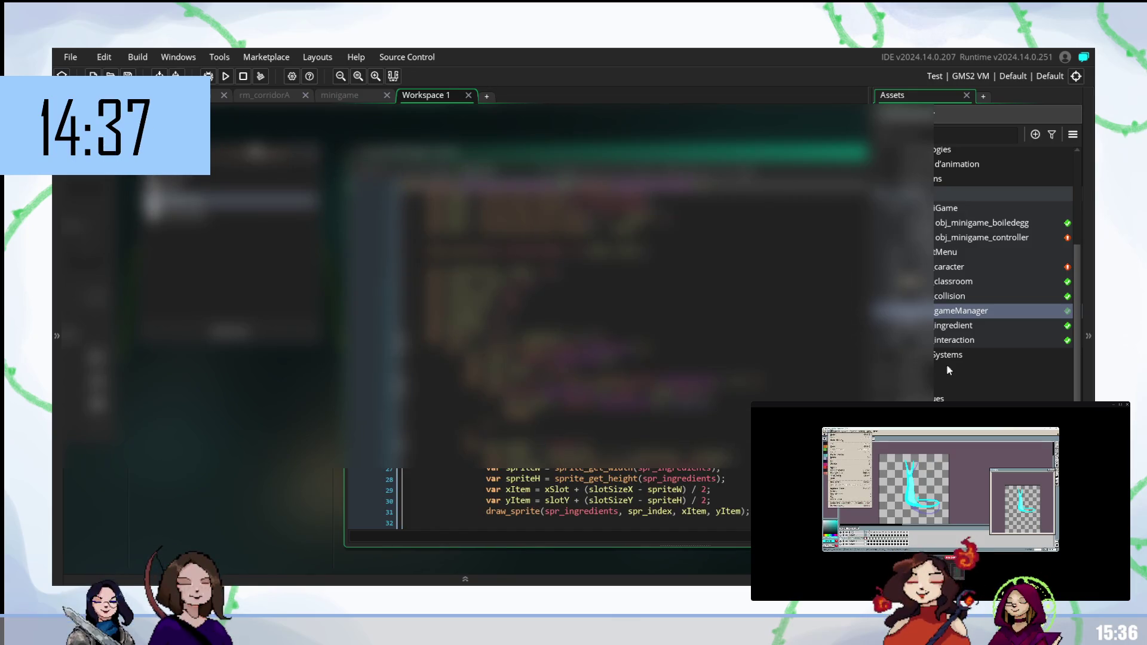
double_click(954, 326)
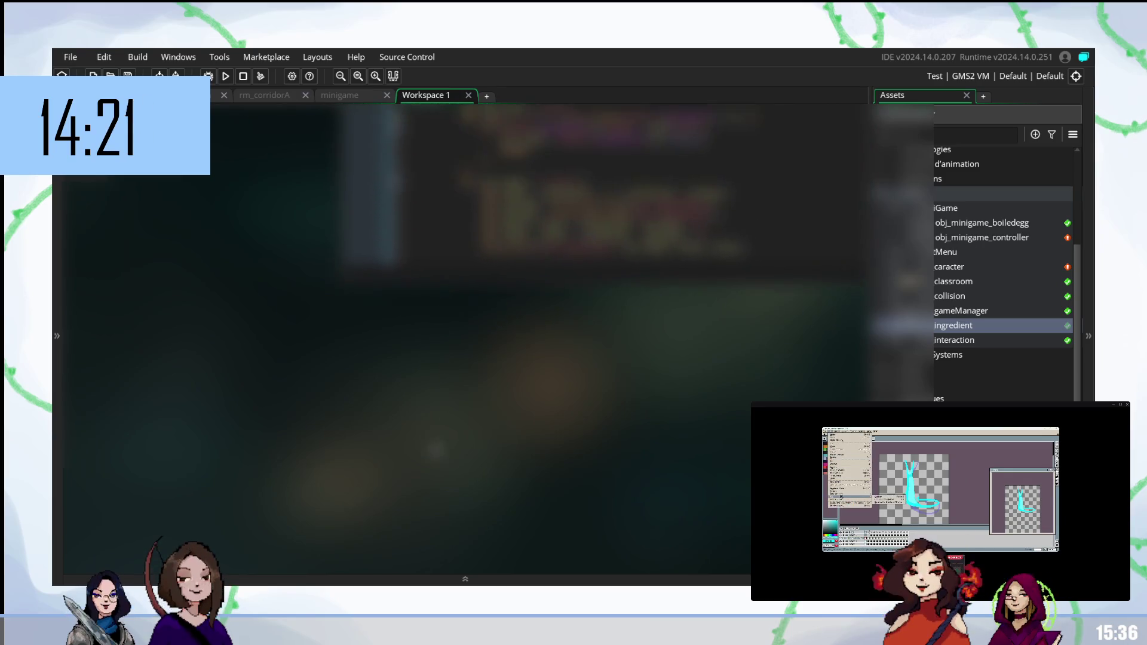
left_click(981, 236)
double_click(981, 236)
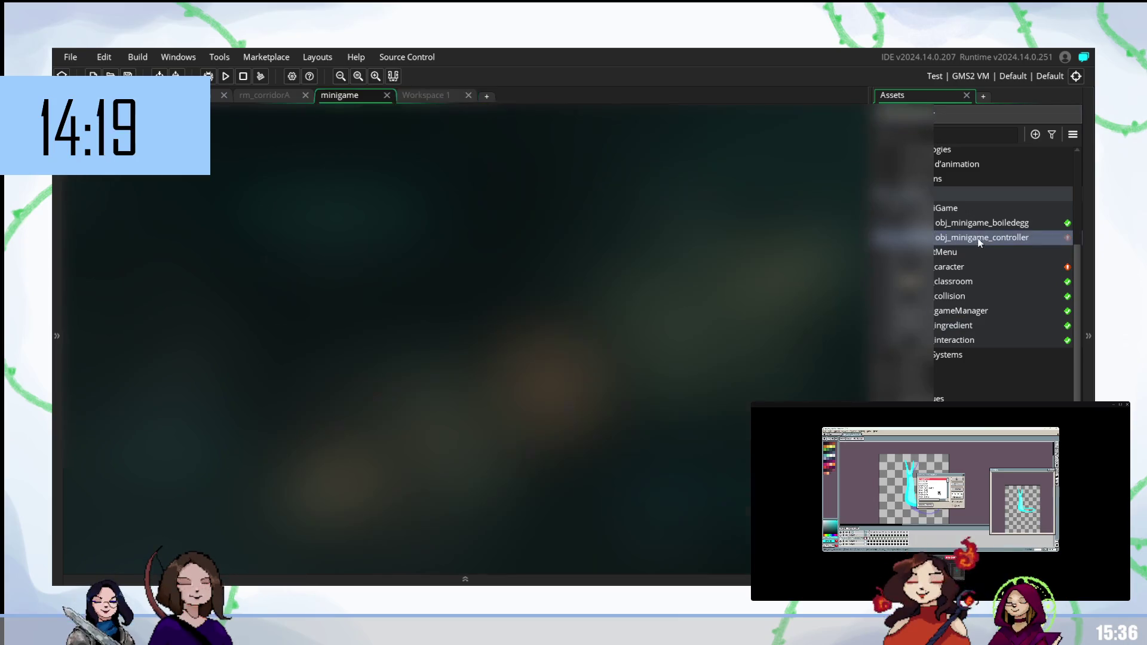